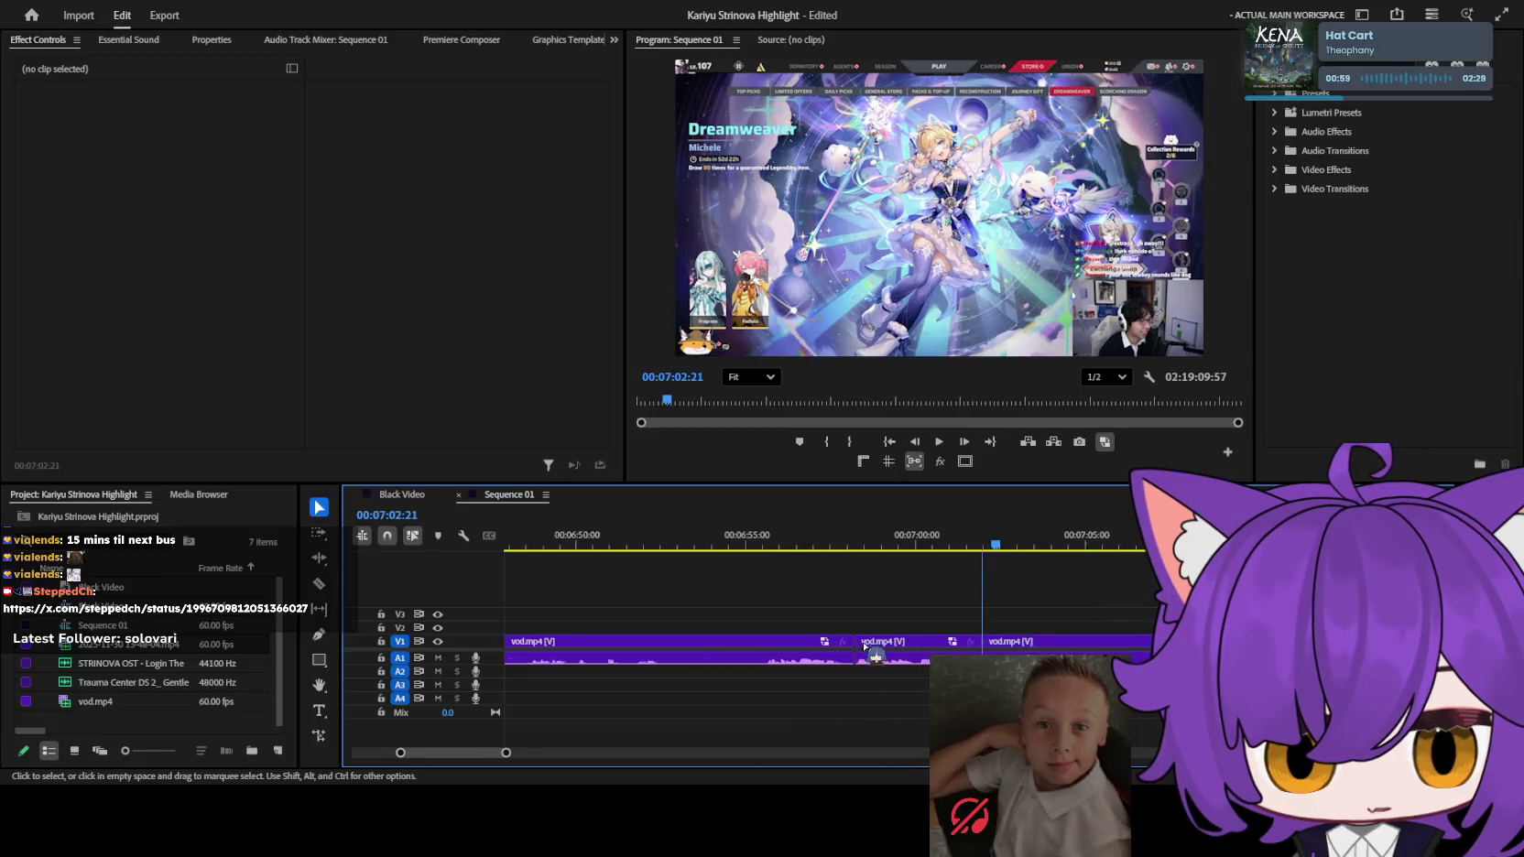
Select and delete the two unwanted VOD pieces on V1 around the 7:40 cut.
key("minus")
key("minus")
key("minus")
left_click(794, 641)
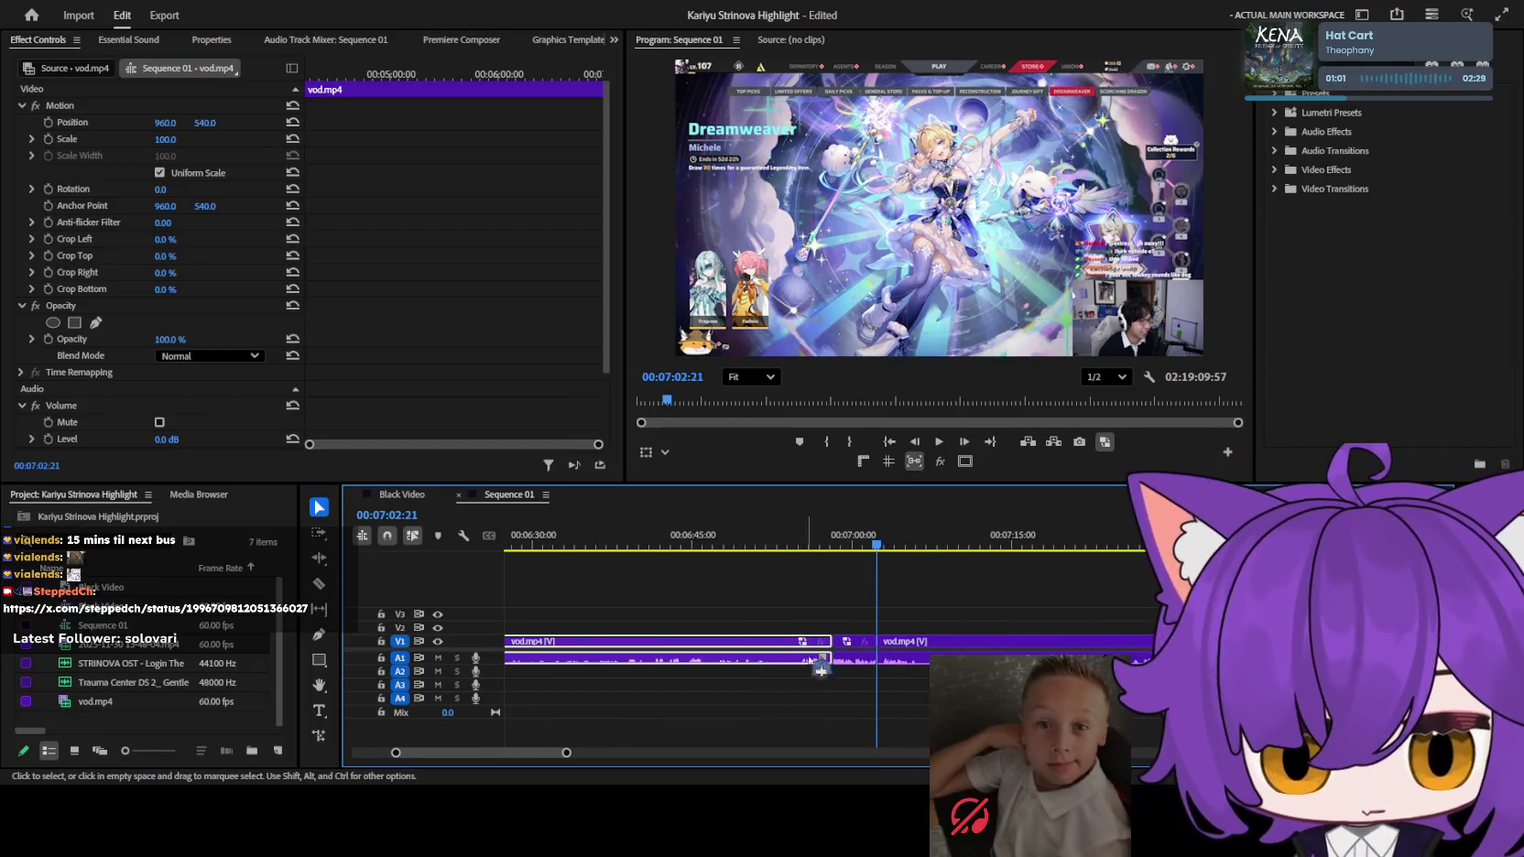
key("Delete")
left_click(870, 641)
key("Delete")
left_click(1104, 547)
Play back from the new edit point to check that footage resumes near 7:41.
key("space")
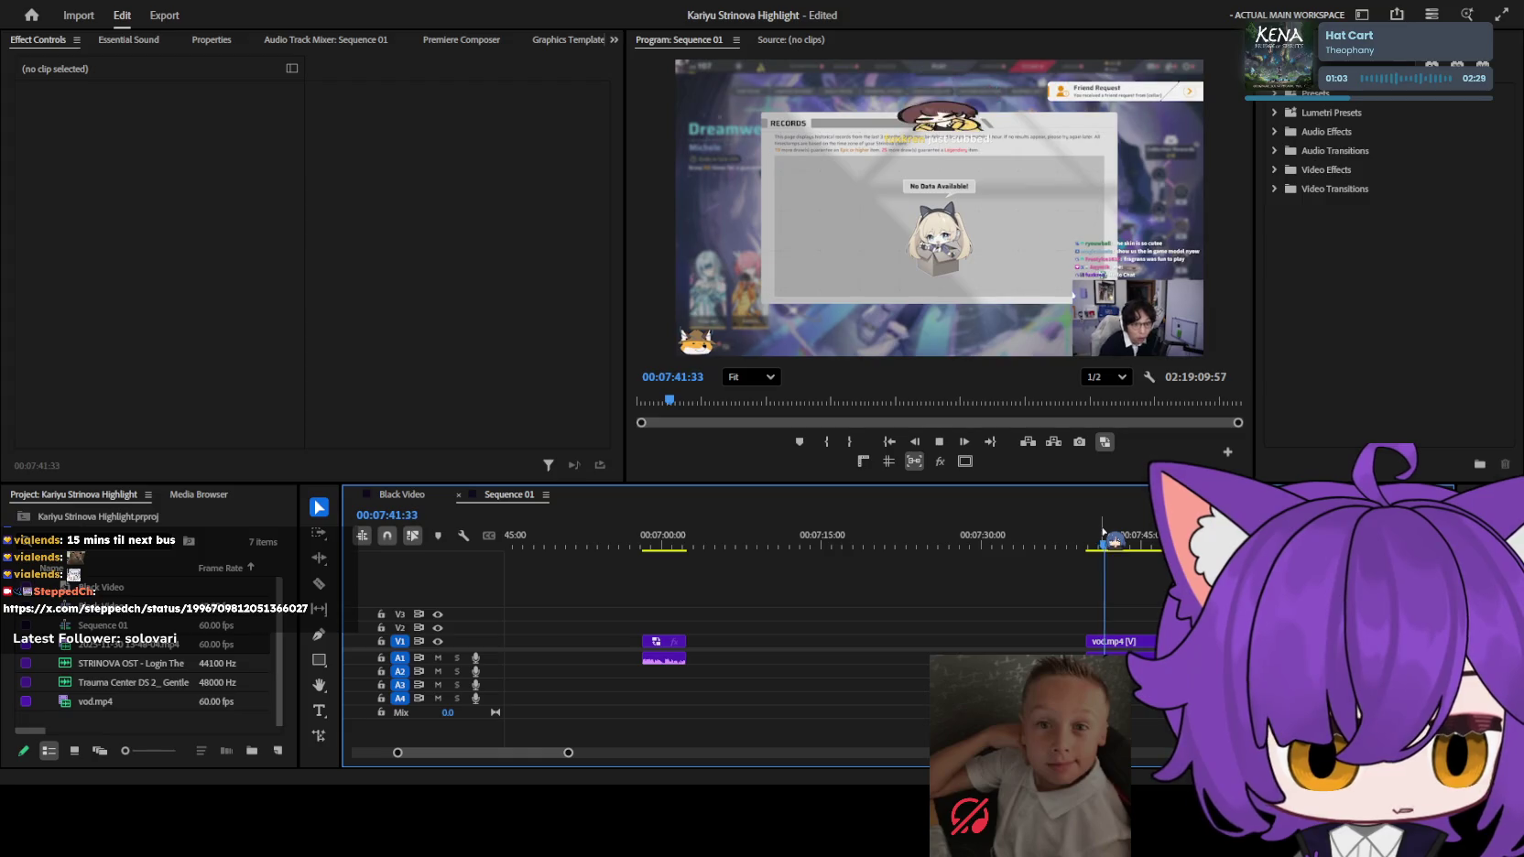
scroll(1090, 624, "up", 4, "alt")
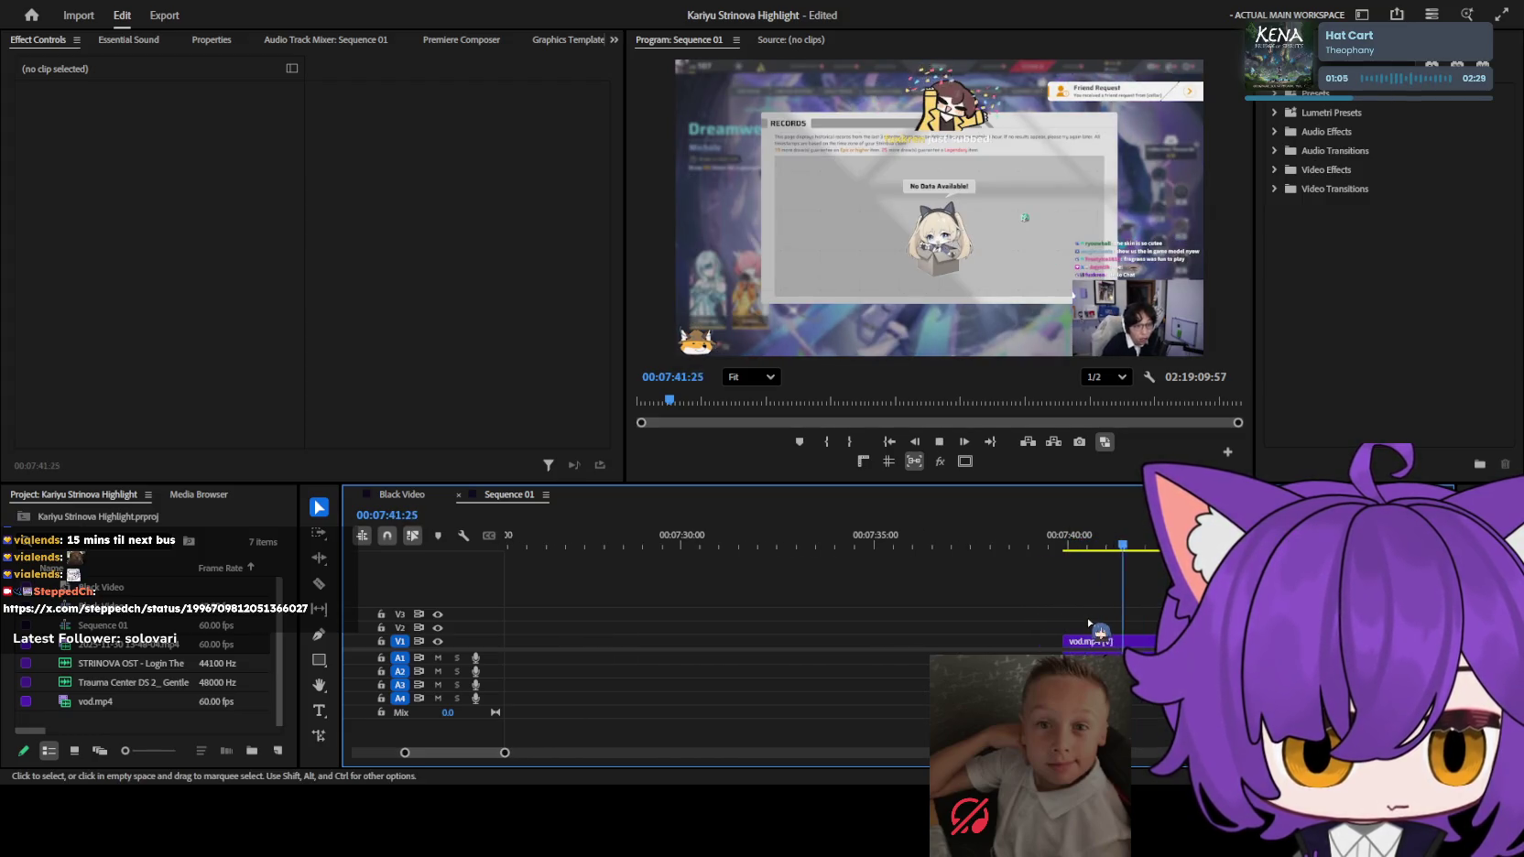
scroll(1090, 623, "down", 1, "alt")
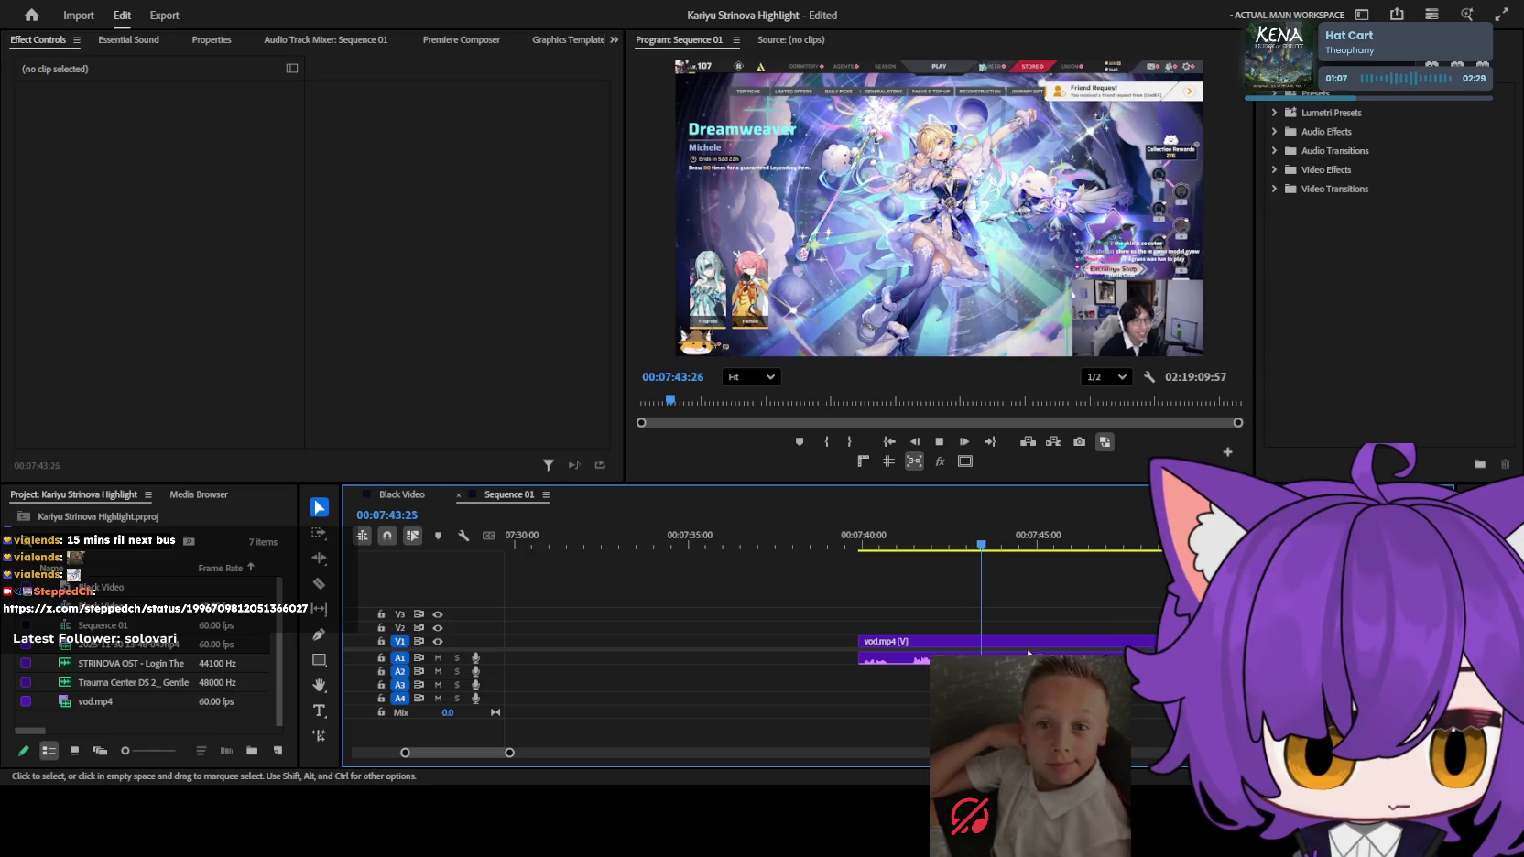
key("c")
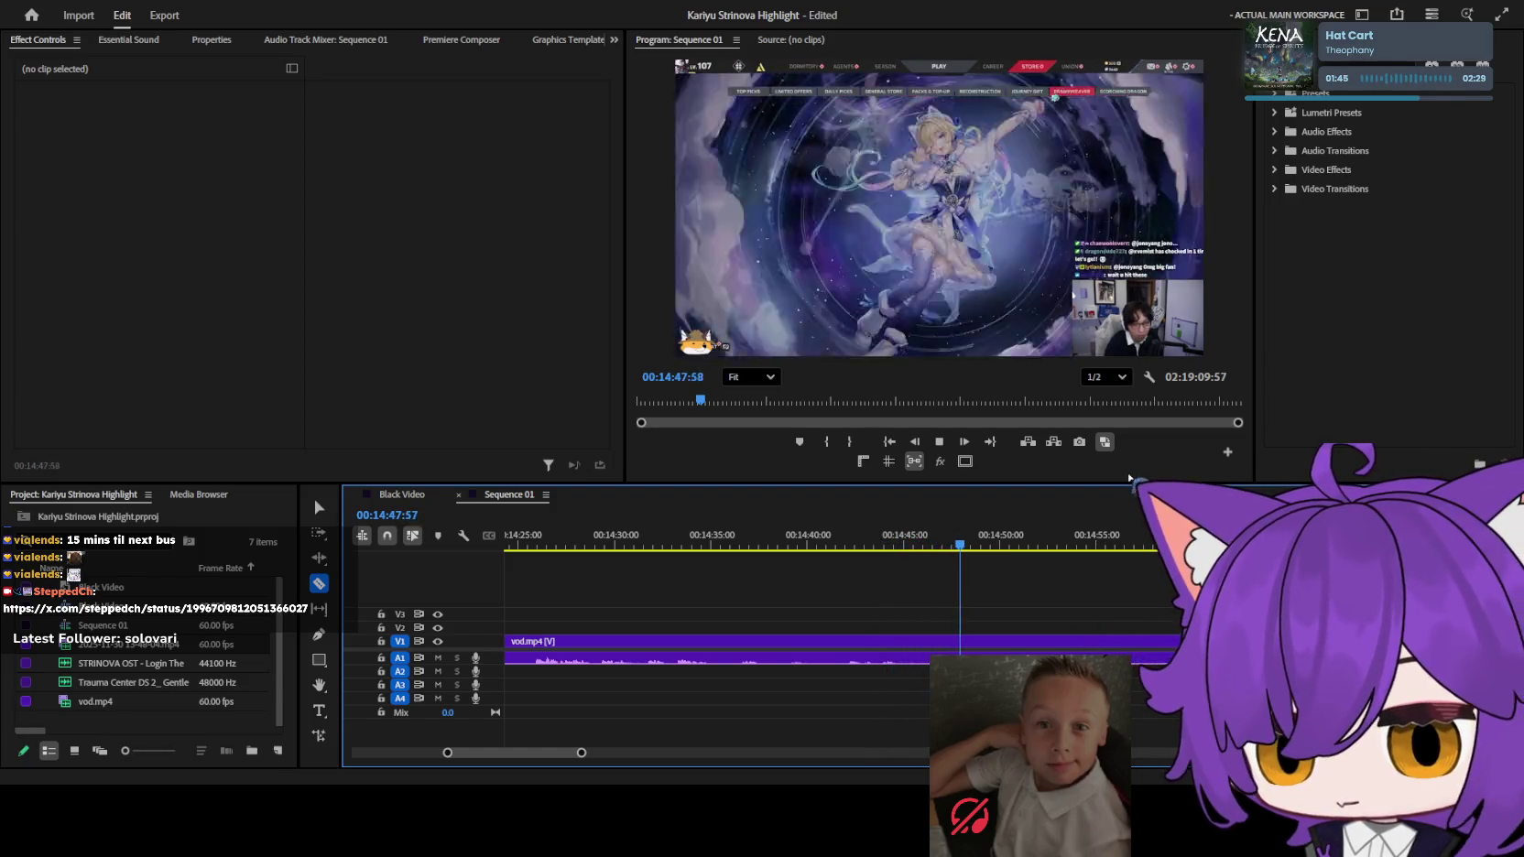
Scrub ahead to 16:45:06 and razor-split the VOD clip on V1 there.
left_click_drag(1110, 538, 1149, 539)
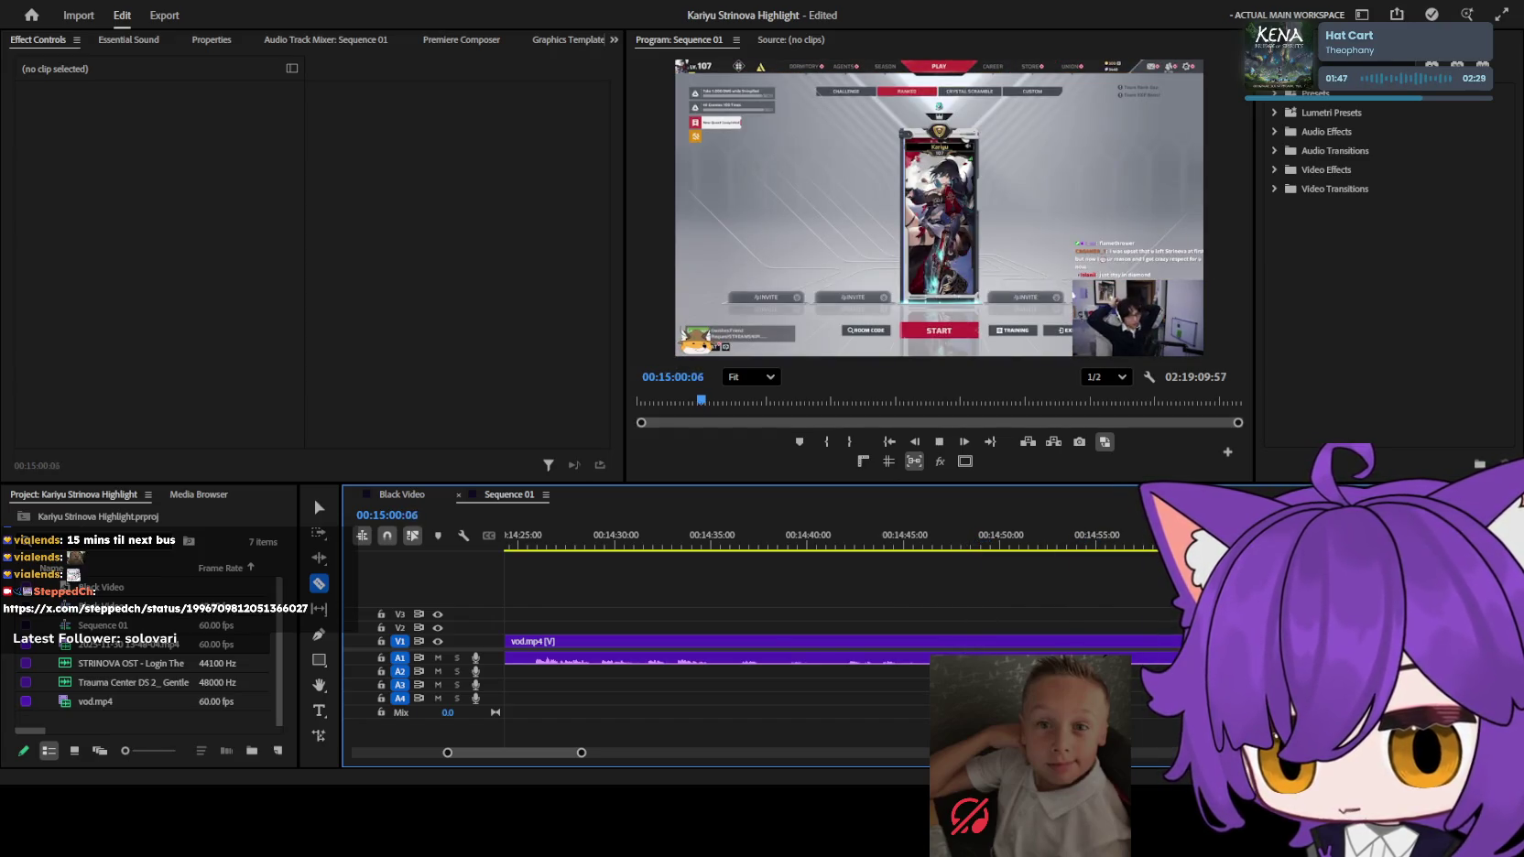
key("minus")
left_click_drag(922, 545, 1081, 550)
mouse_move(968, 536)
left_mouse_down()
mouse_move(1119, 556)
mouse_move(920, 555)
mouse_move(997, 557)
left_mouse_up()
key("space")
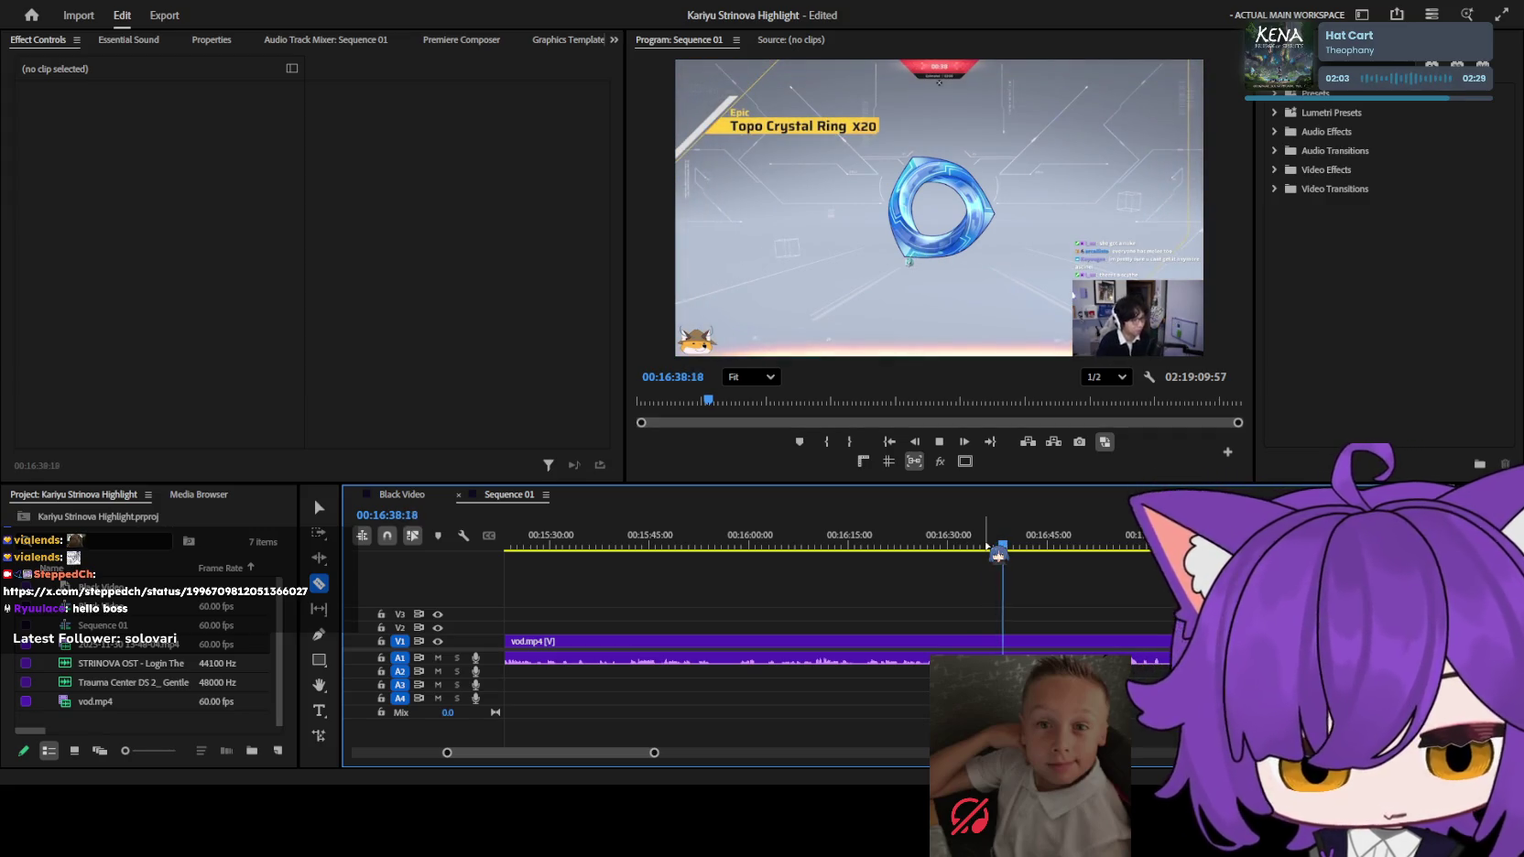
key("space")
key("space")
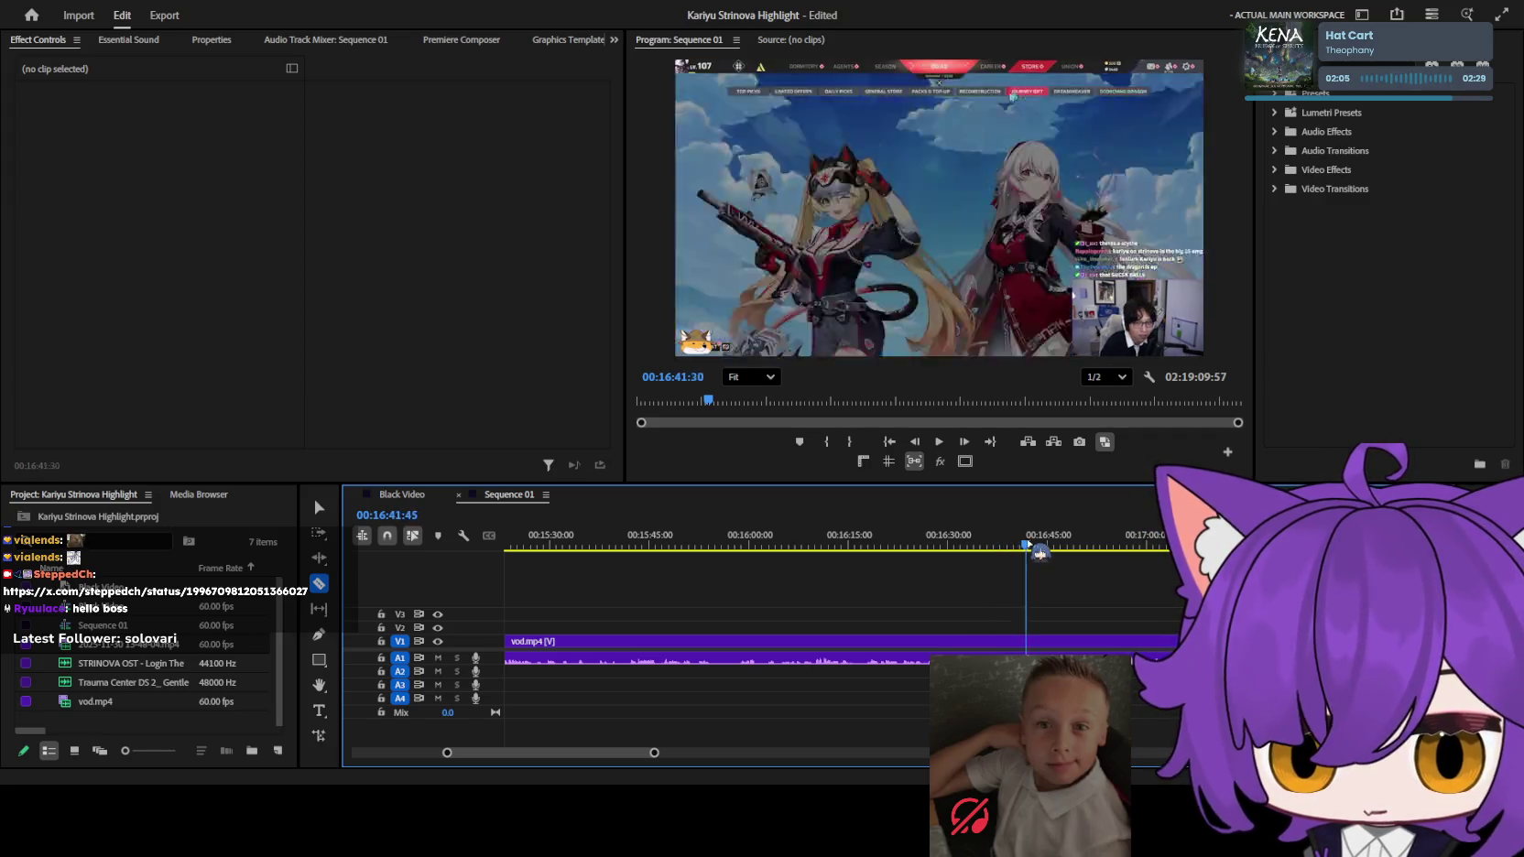
key("=")
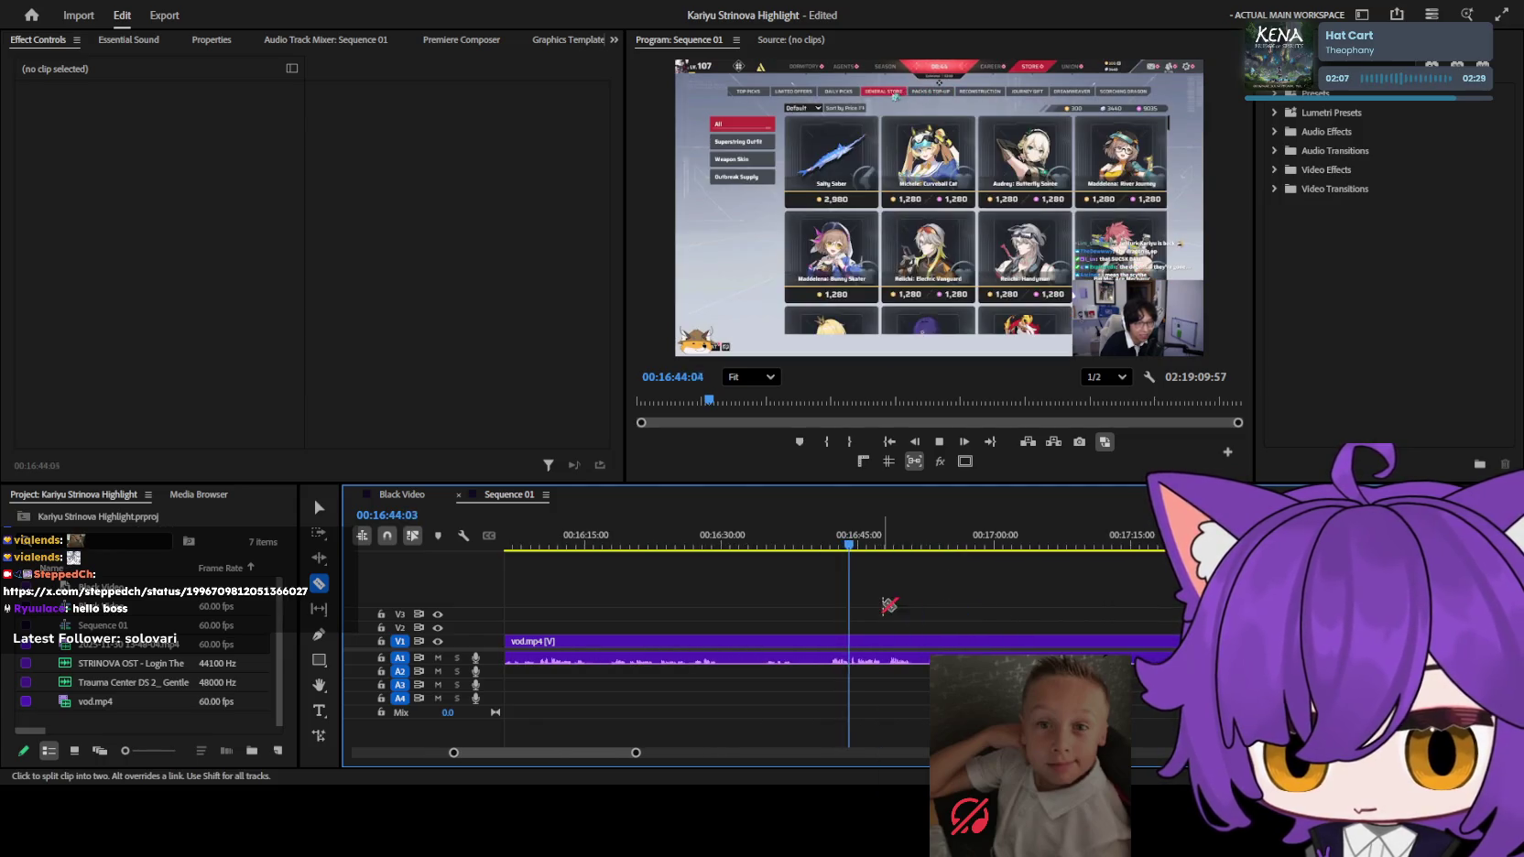
key("=")
key("=")
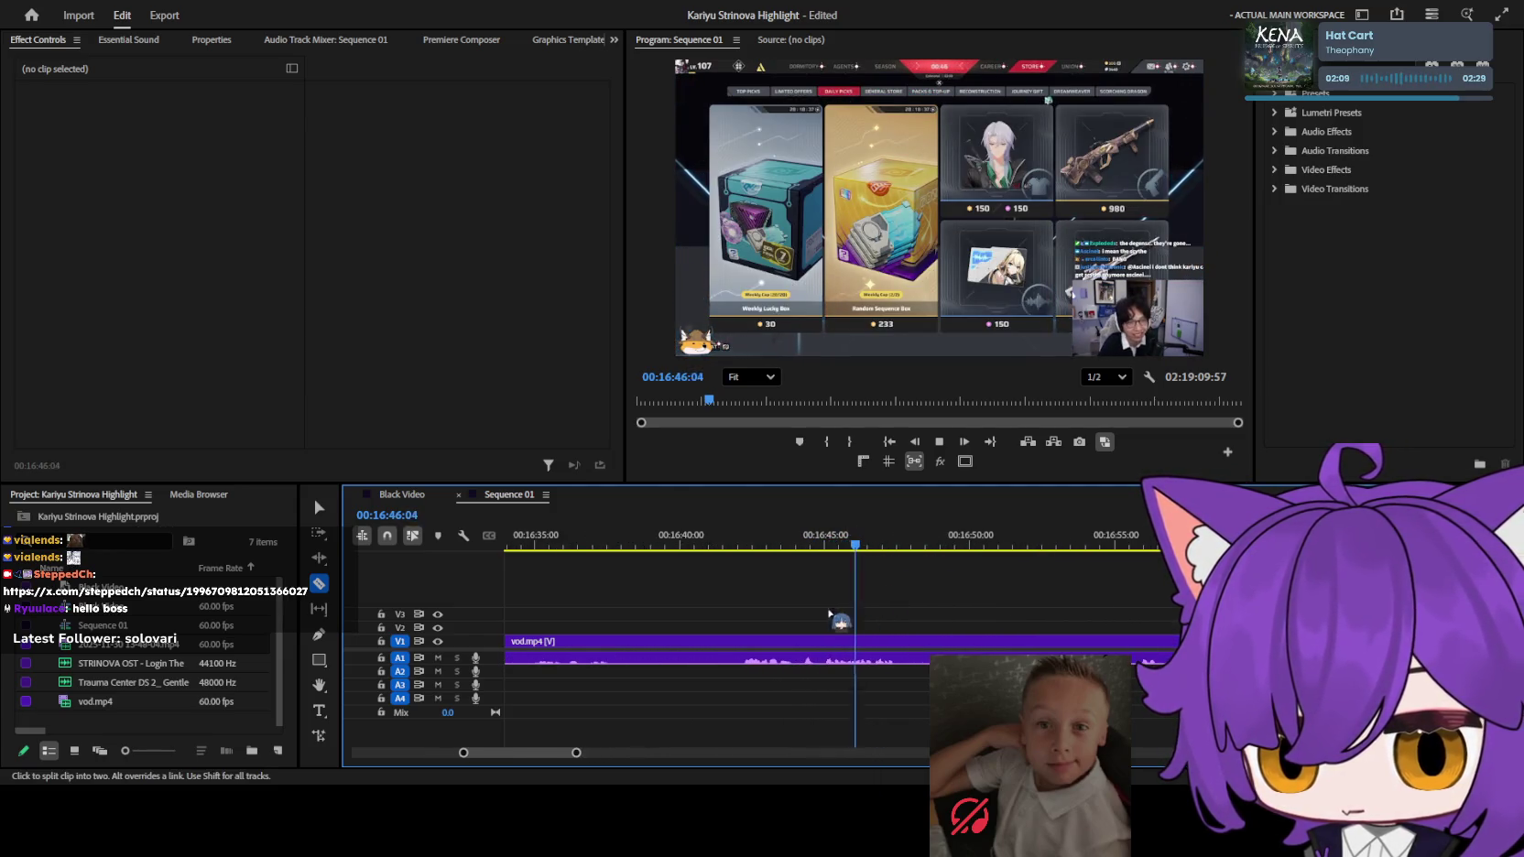
left_click_drag(836, 534, 809, 536)
key("space")
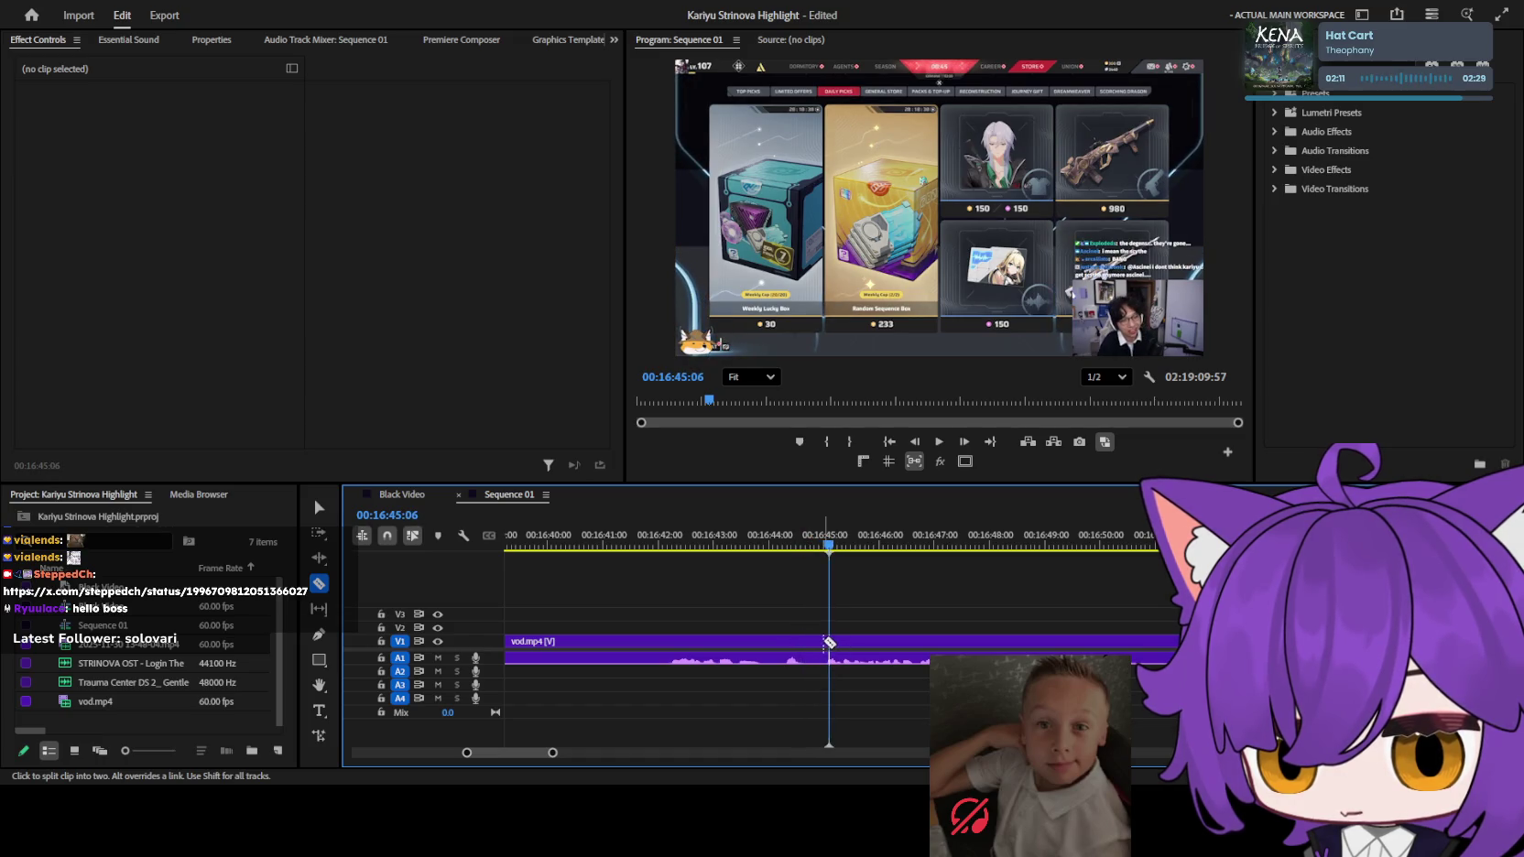
left_click(826, 644)
Zoom out to the whole sequence and replay the earlier cut near 7:42.
key("v")
key("minus")
key("minus")
key("minus")
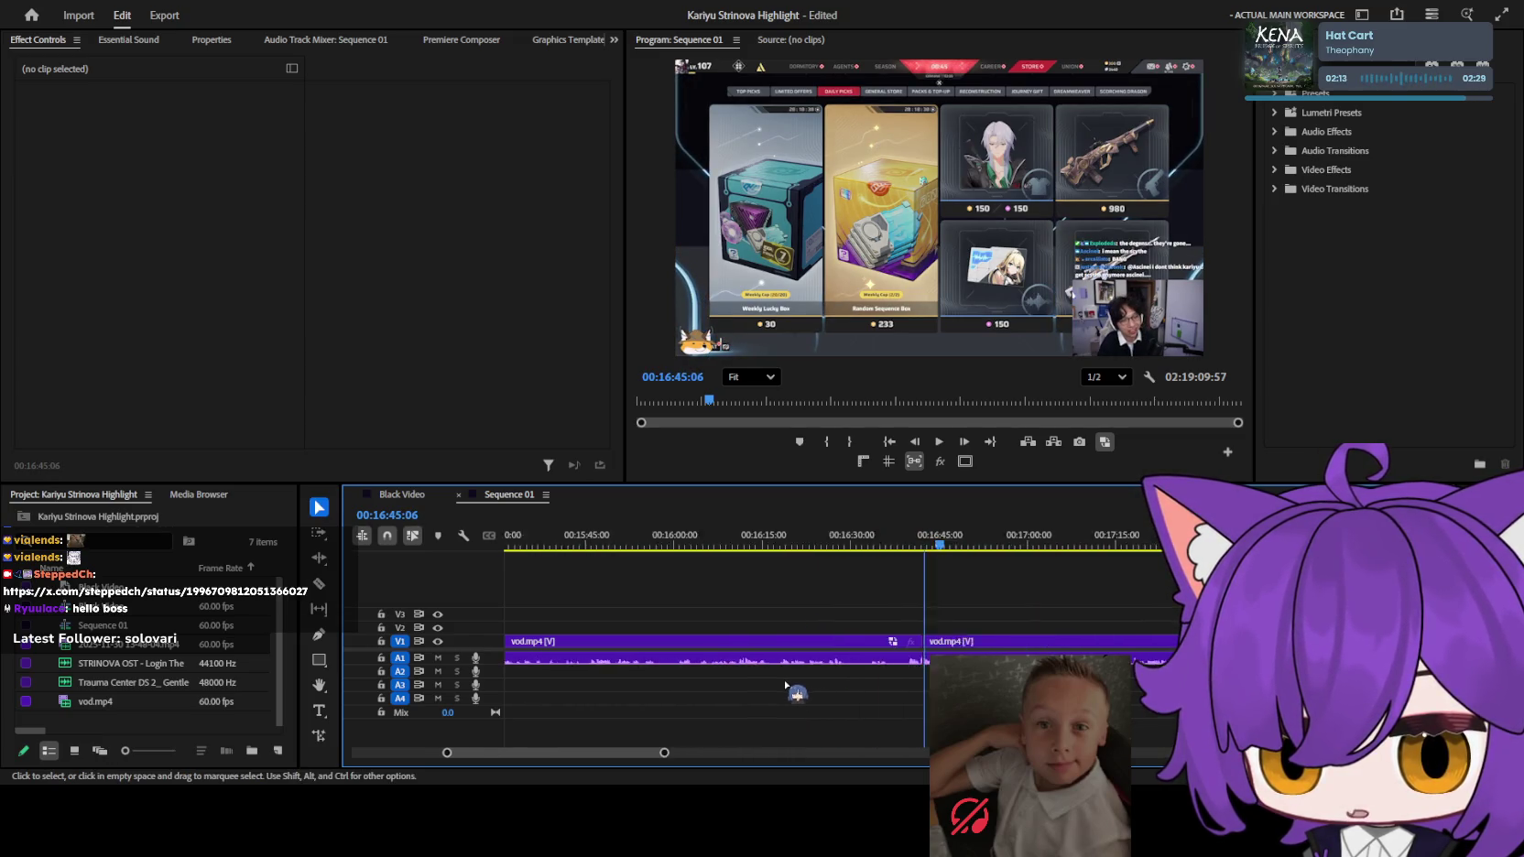
key("minus")
key("minus")
key("minus")
key("minus")
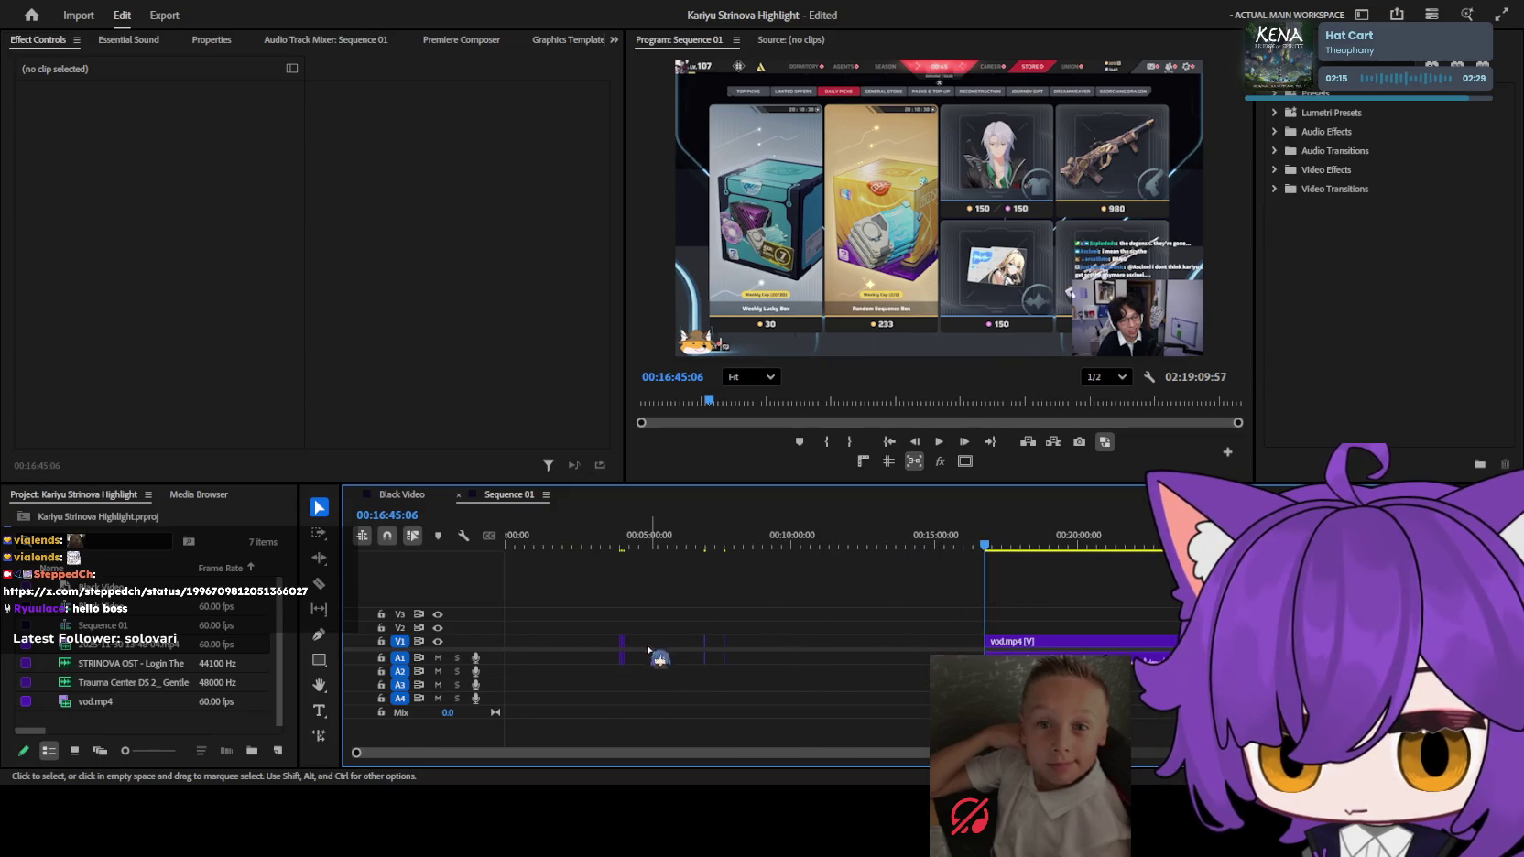
key("minus")
left_click(733, 540)
key("space")
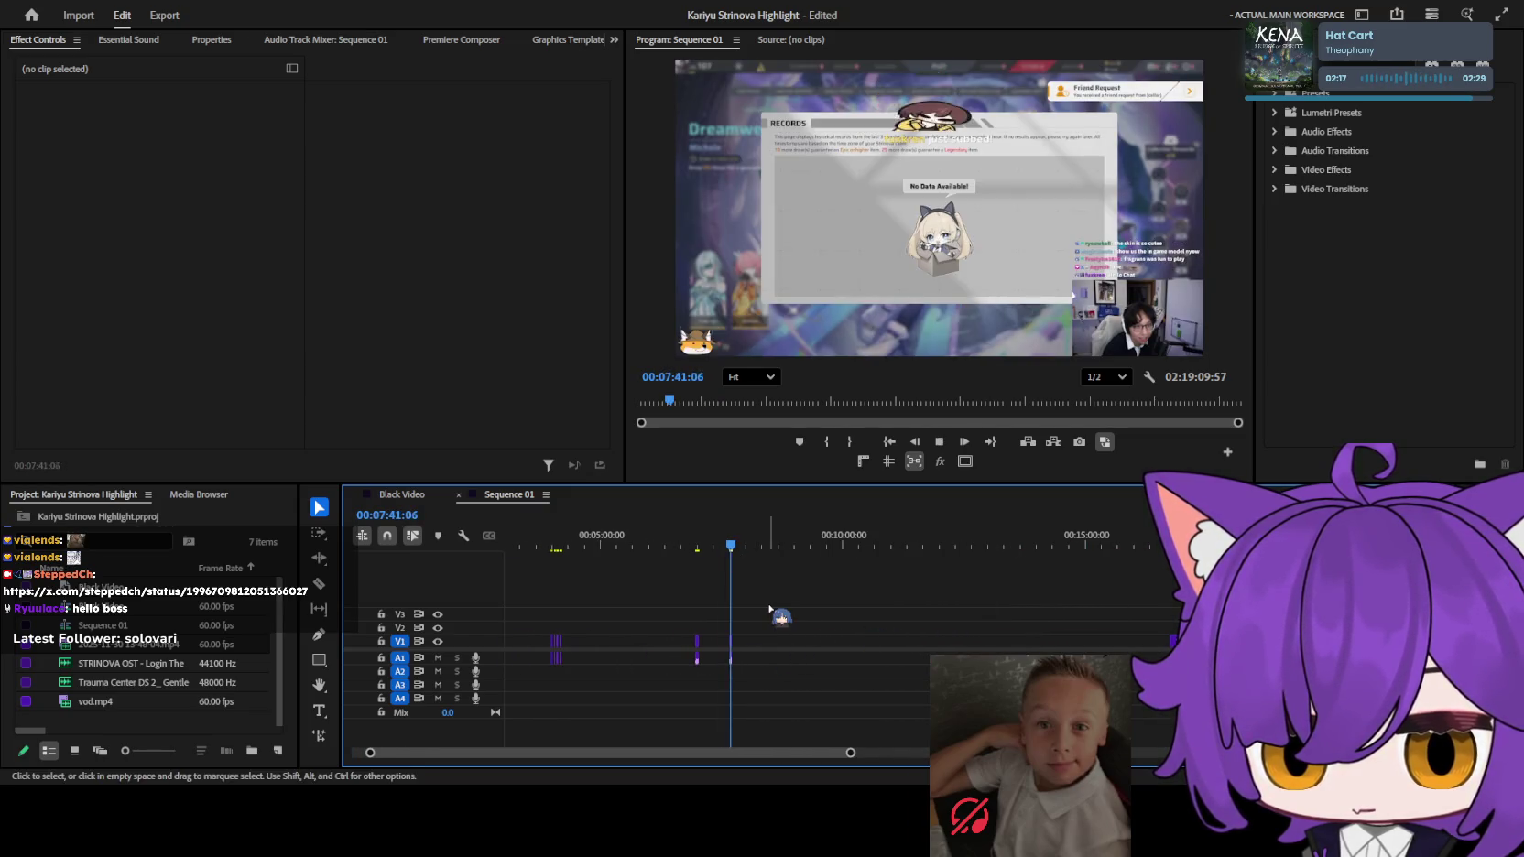
key("minus")
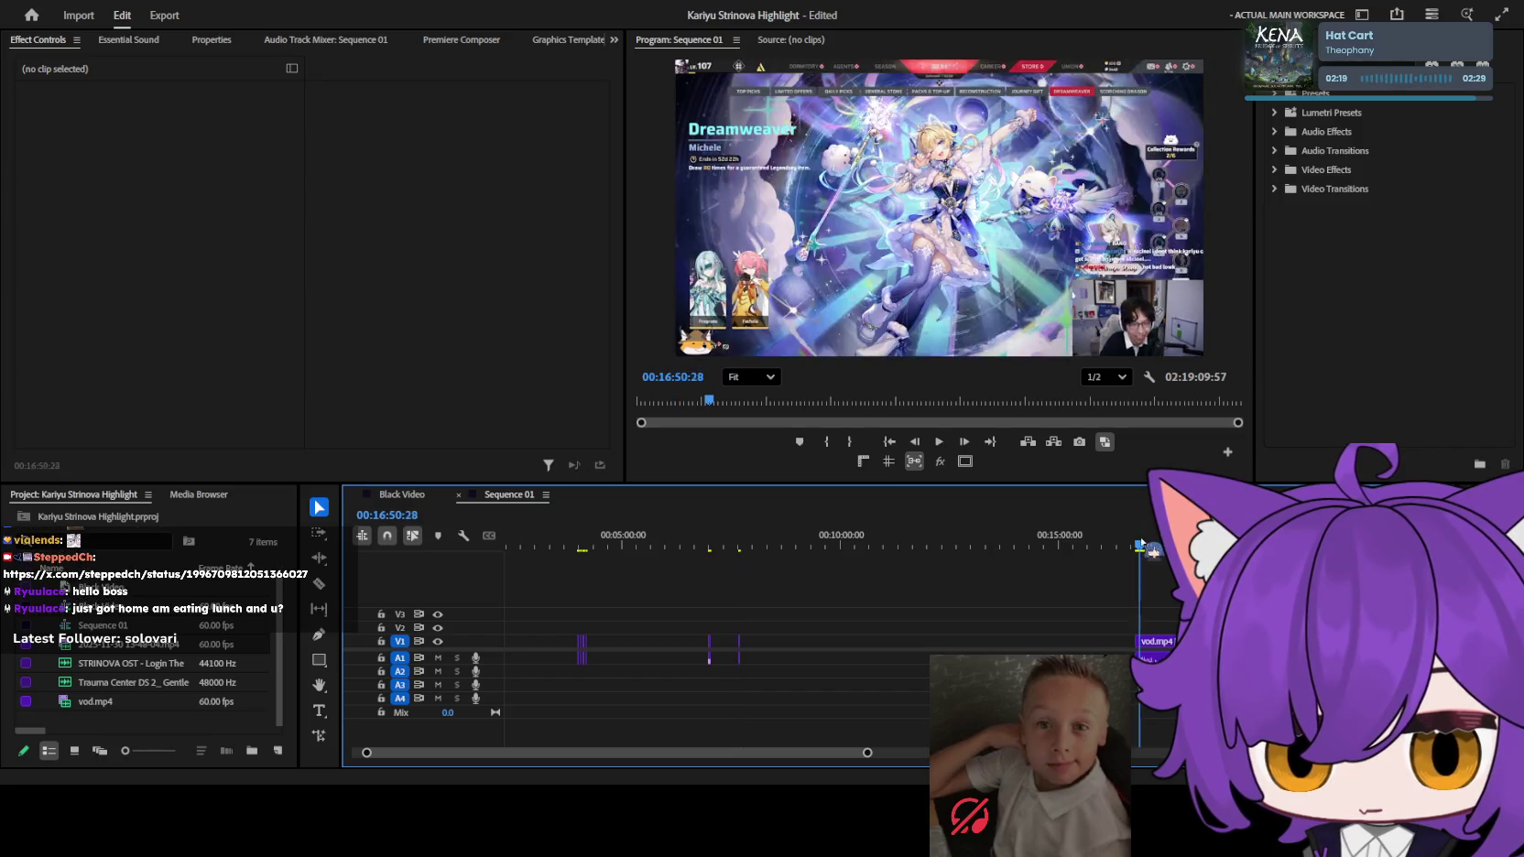
left_click(1137, 547)
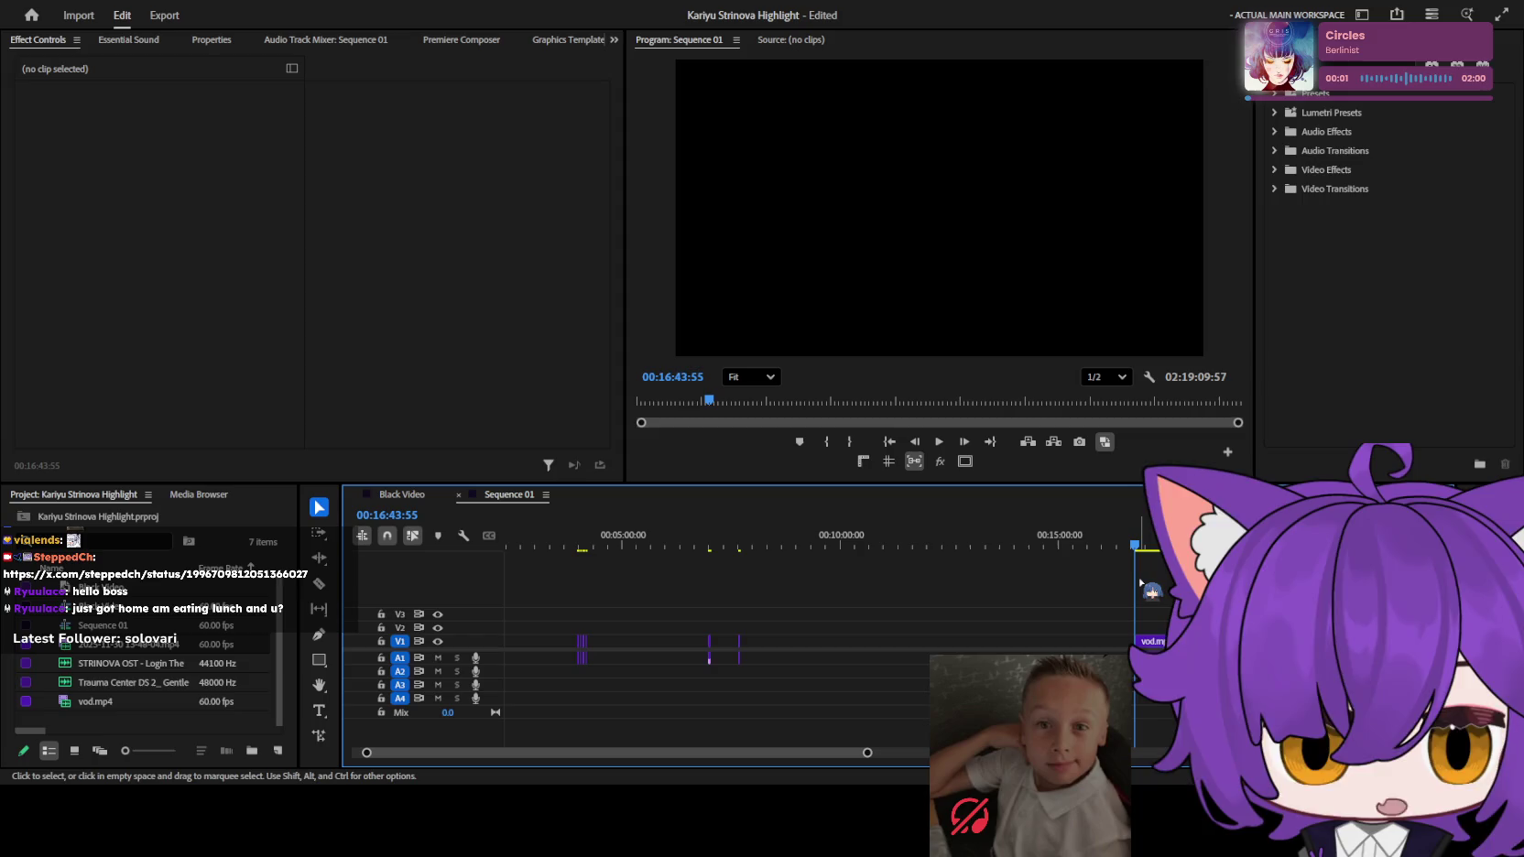
scroll(1140, 582, "down", 2)
scroll(1143, 604, "down", 2)
scroll(1146, 638, "down", 2)
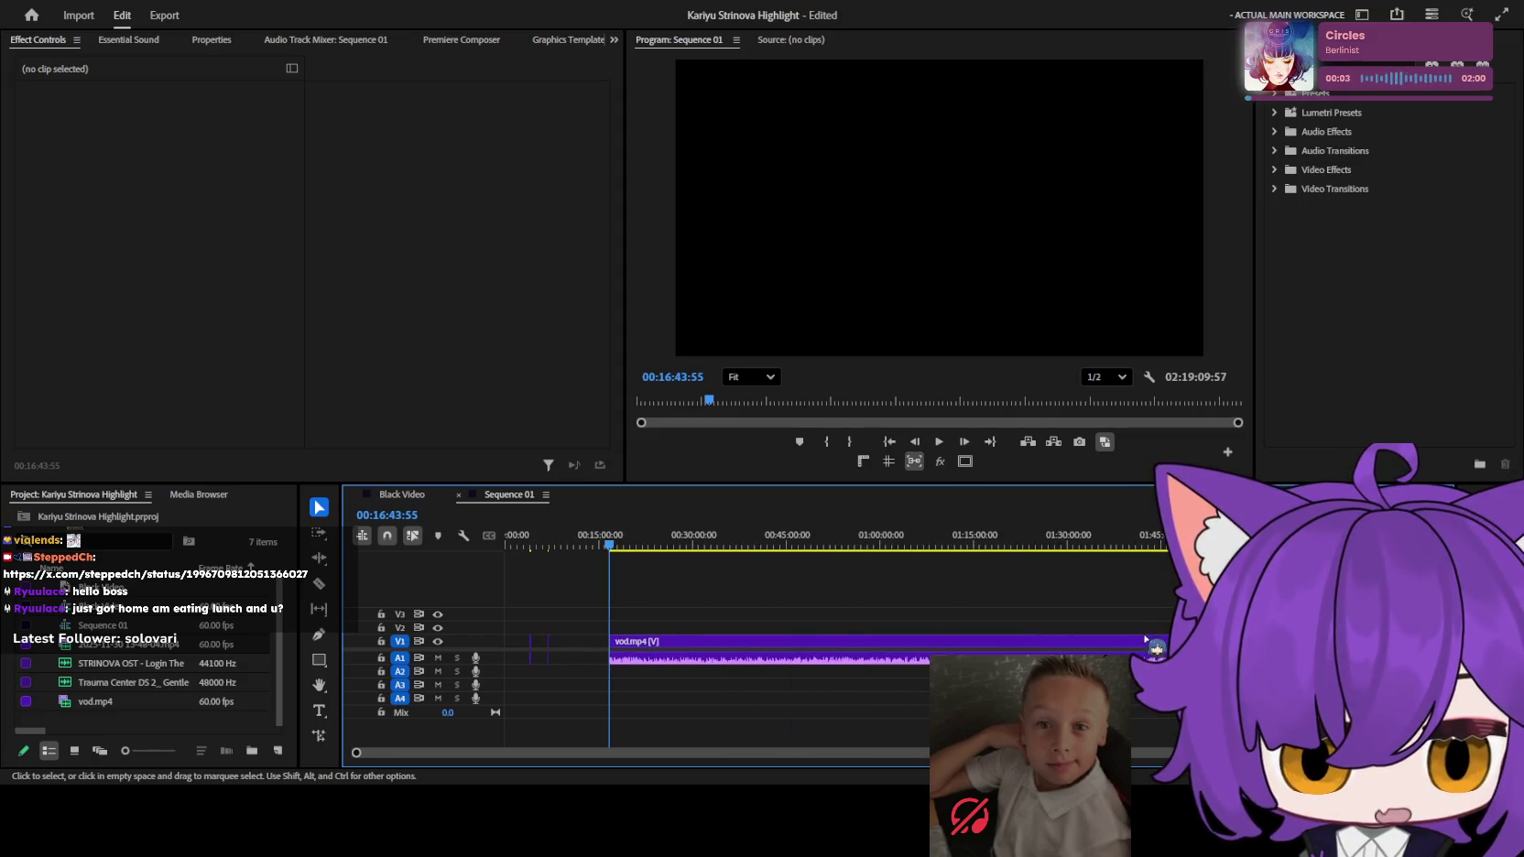
scroll(1144, 634, "up", 2)
scroll(1145, 635, "up", 1)
scroll(1145, 635, "up", 2)
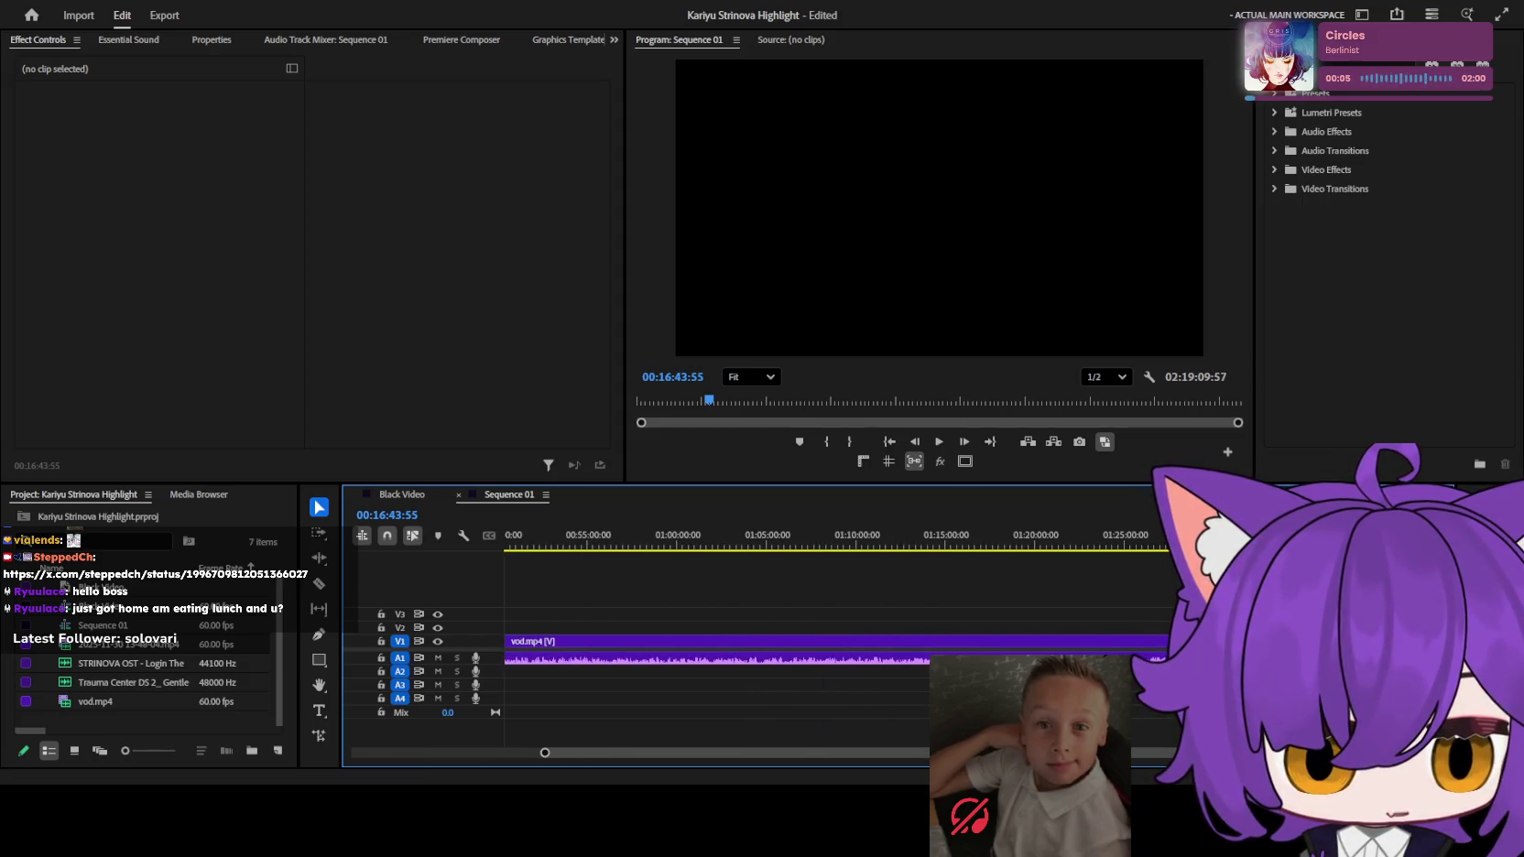
left_click_drag(1135, 753, 889, 749)
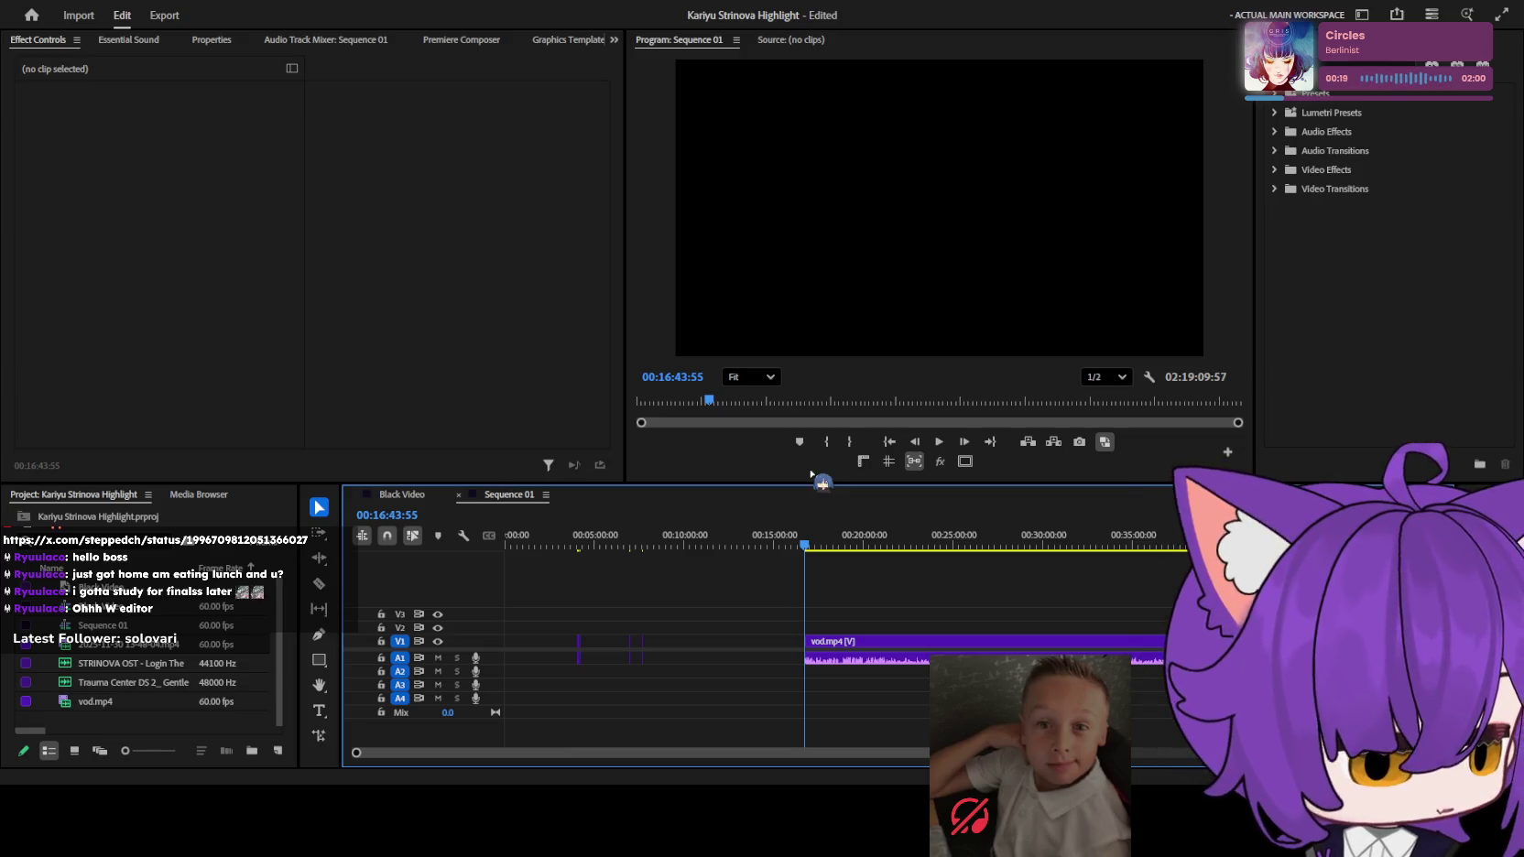
Zoom in on the clip start at 16:45 and razor-split it just after 16:47.
scroll(873, 630, "up", 1)
scroll(865, 646, "up", 3)
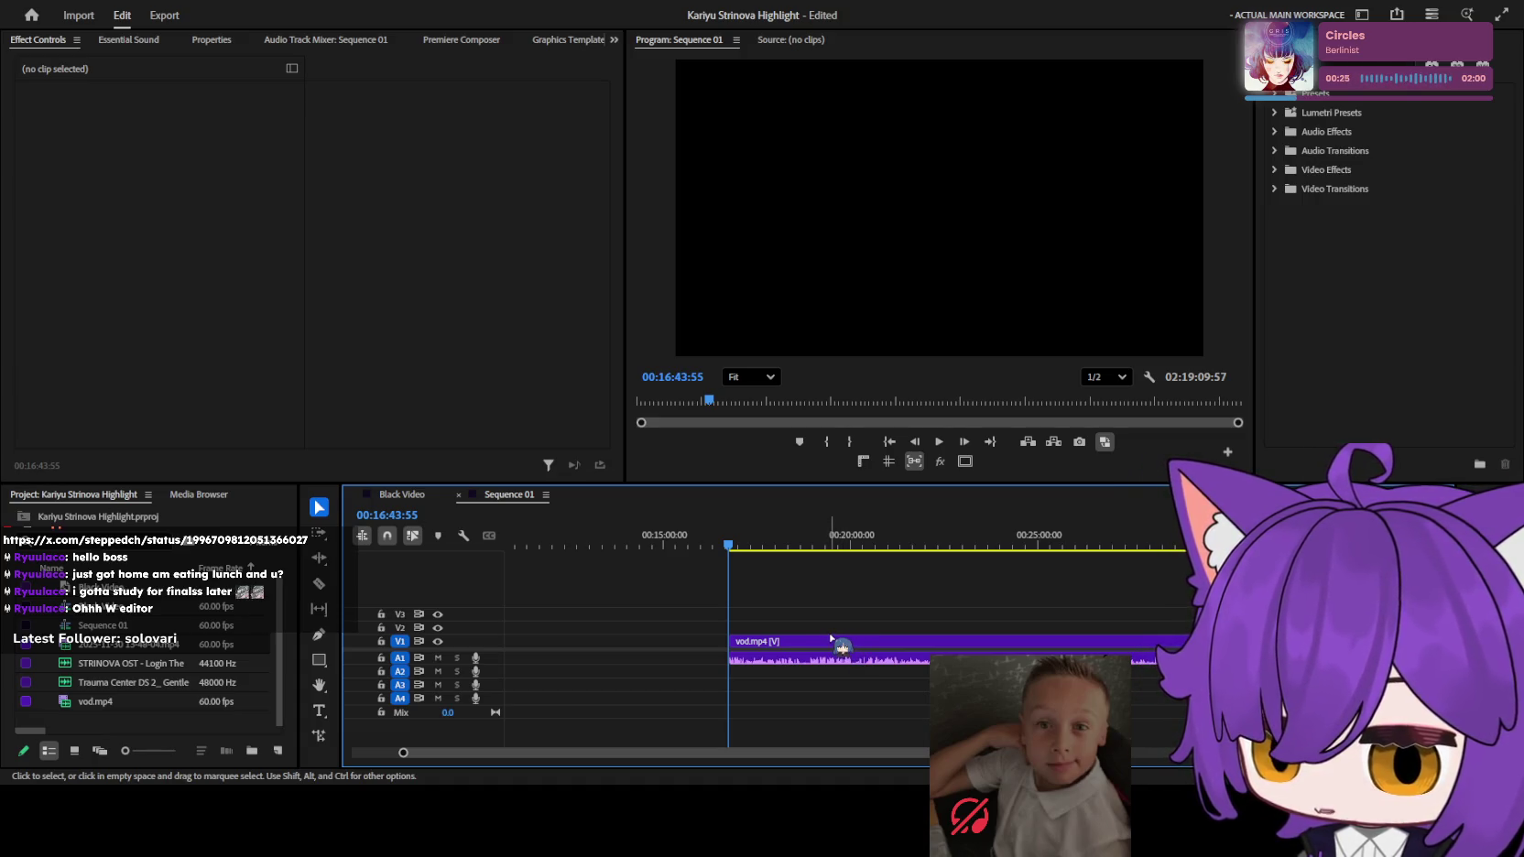
scroll(773, 616, "up", 2)
scroll(776, 578, "up", 2)
scroll(769, 623, "up", 2)
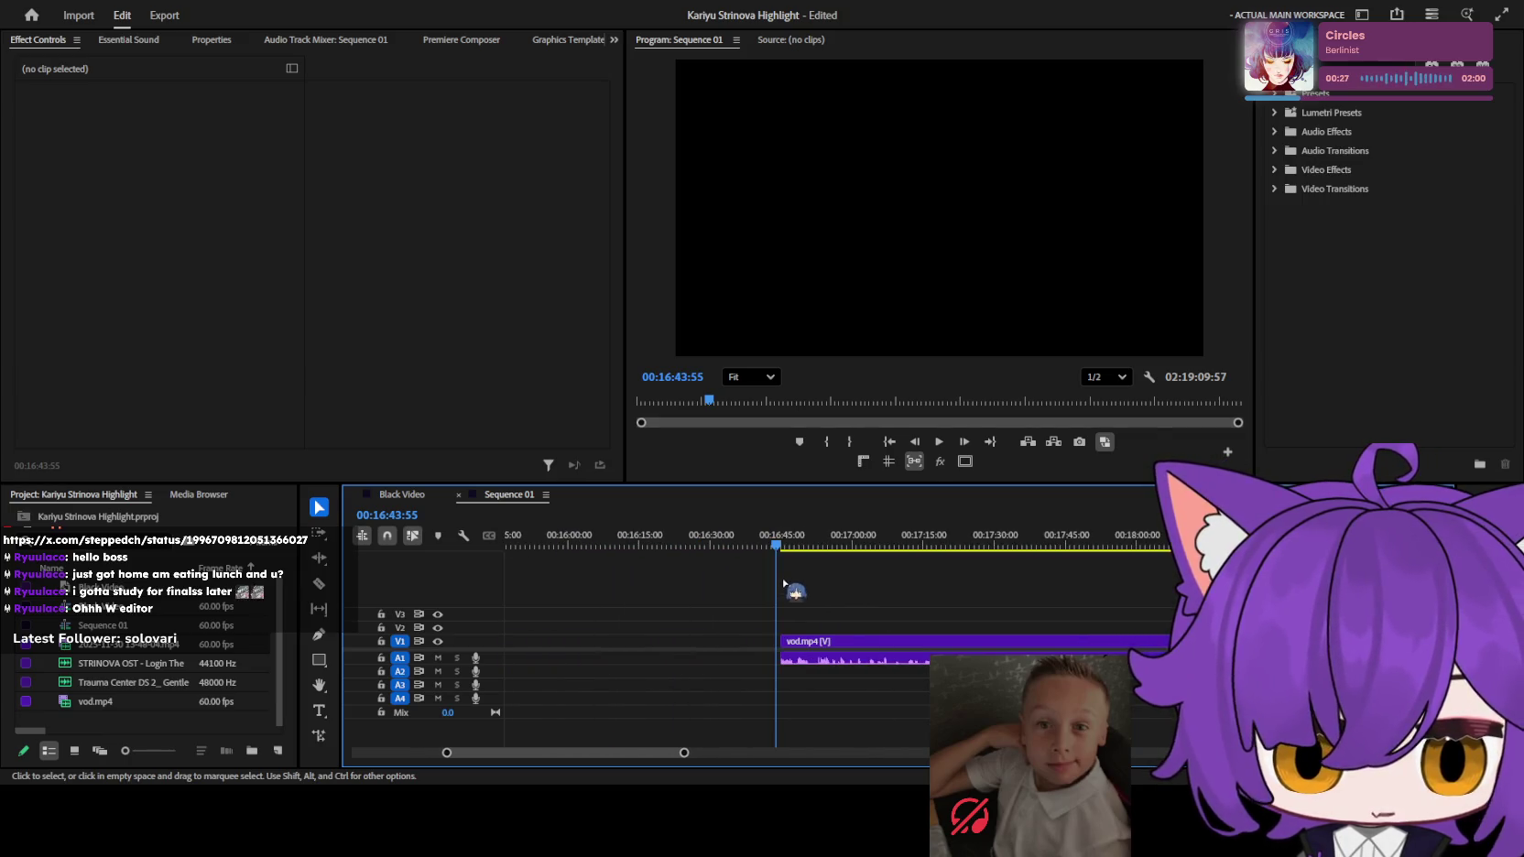
scroll(813, 576, "up", 3)
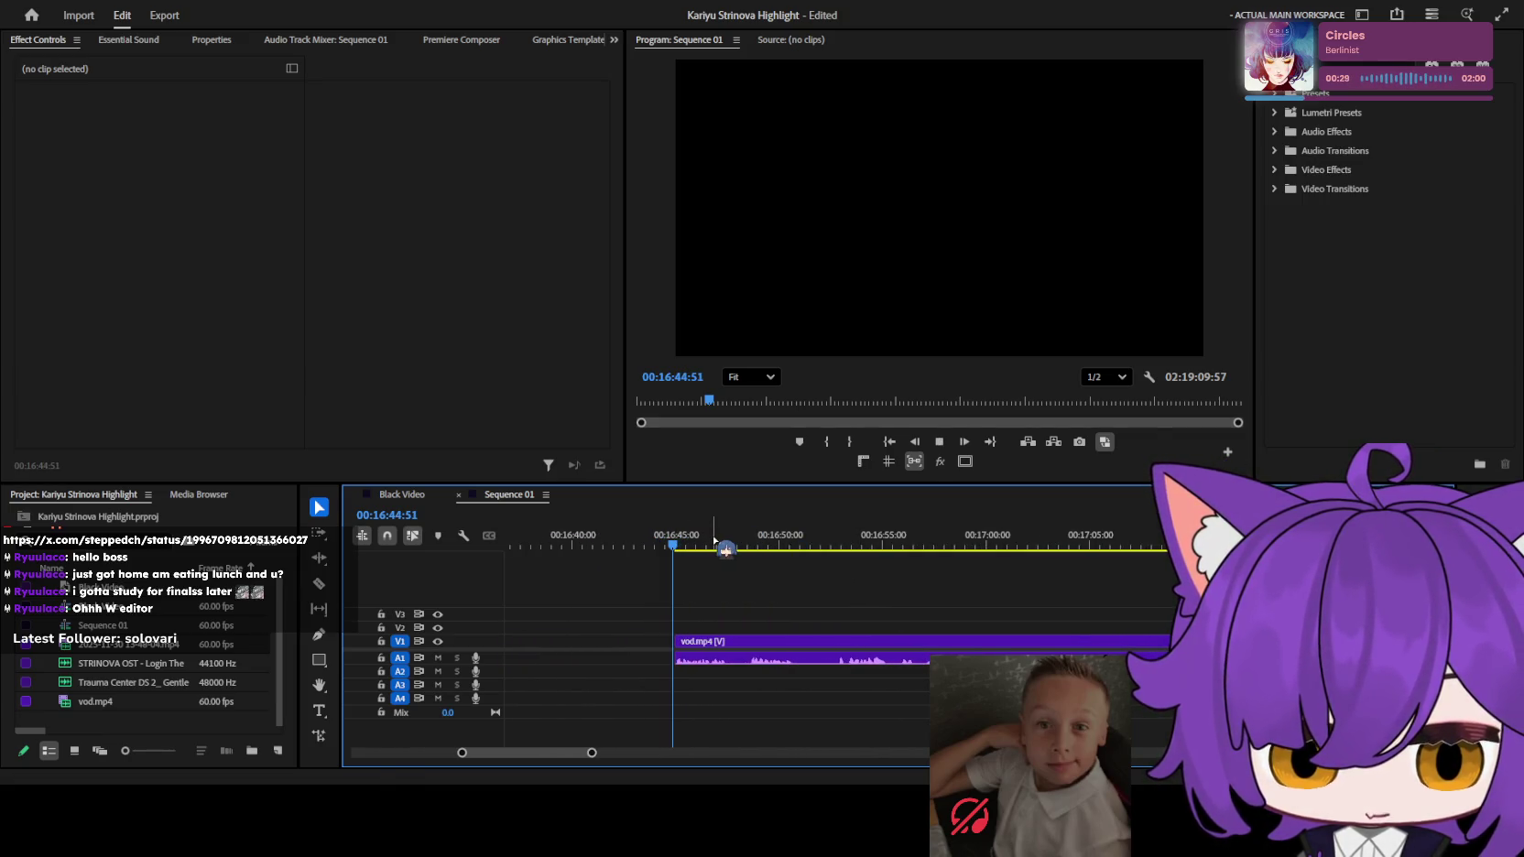
key("space")
scroll(751, 591, "up", 2)
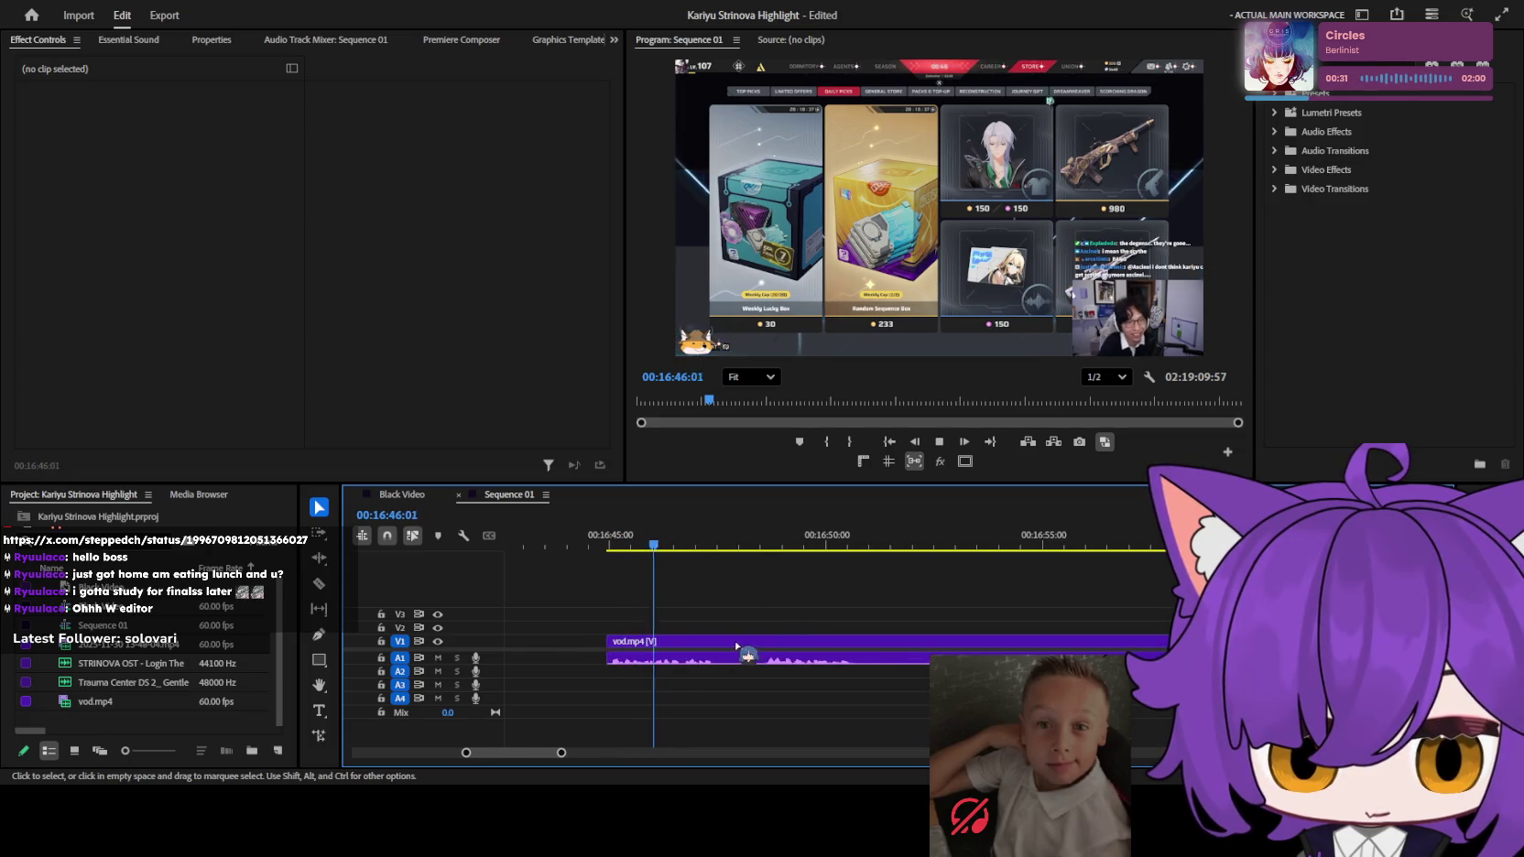
key("c")
left_click(717, 643)
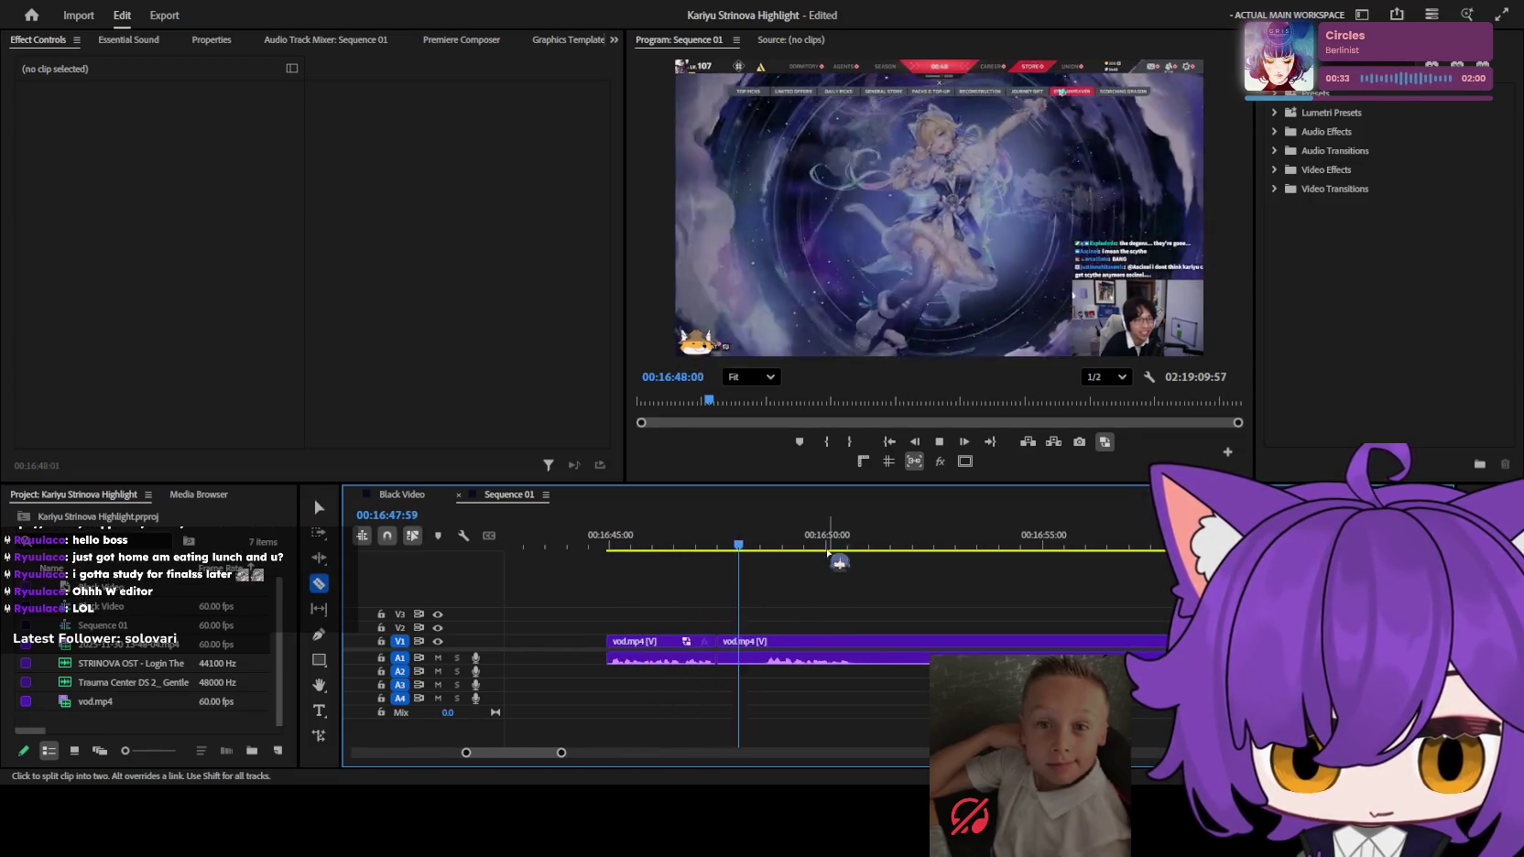
Scrub ahead through 16:54 to 16:59 and preview the footage after the split.
left_click(773, 537)
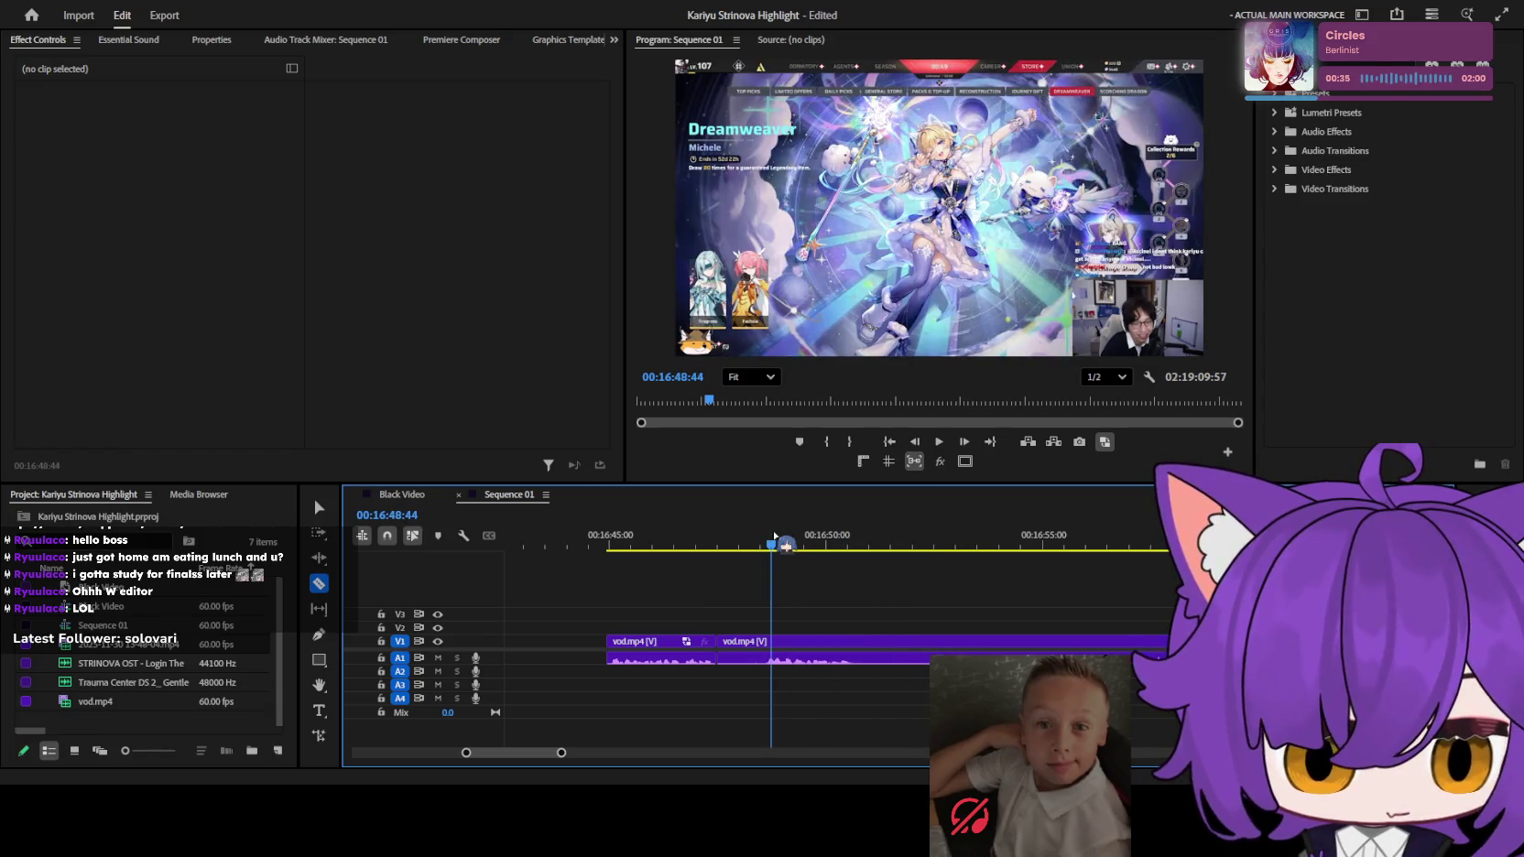
mouse_move(774, 536)
left_mouse_down()
mouse_move(1040, 542)
mouse_move(749, 542)
left_mouse_up()
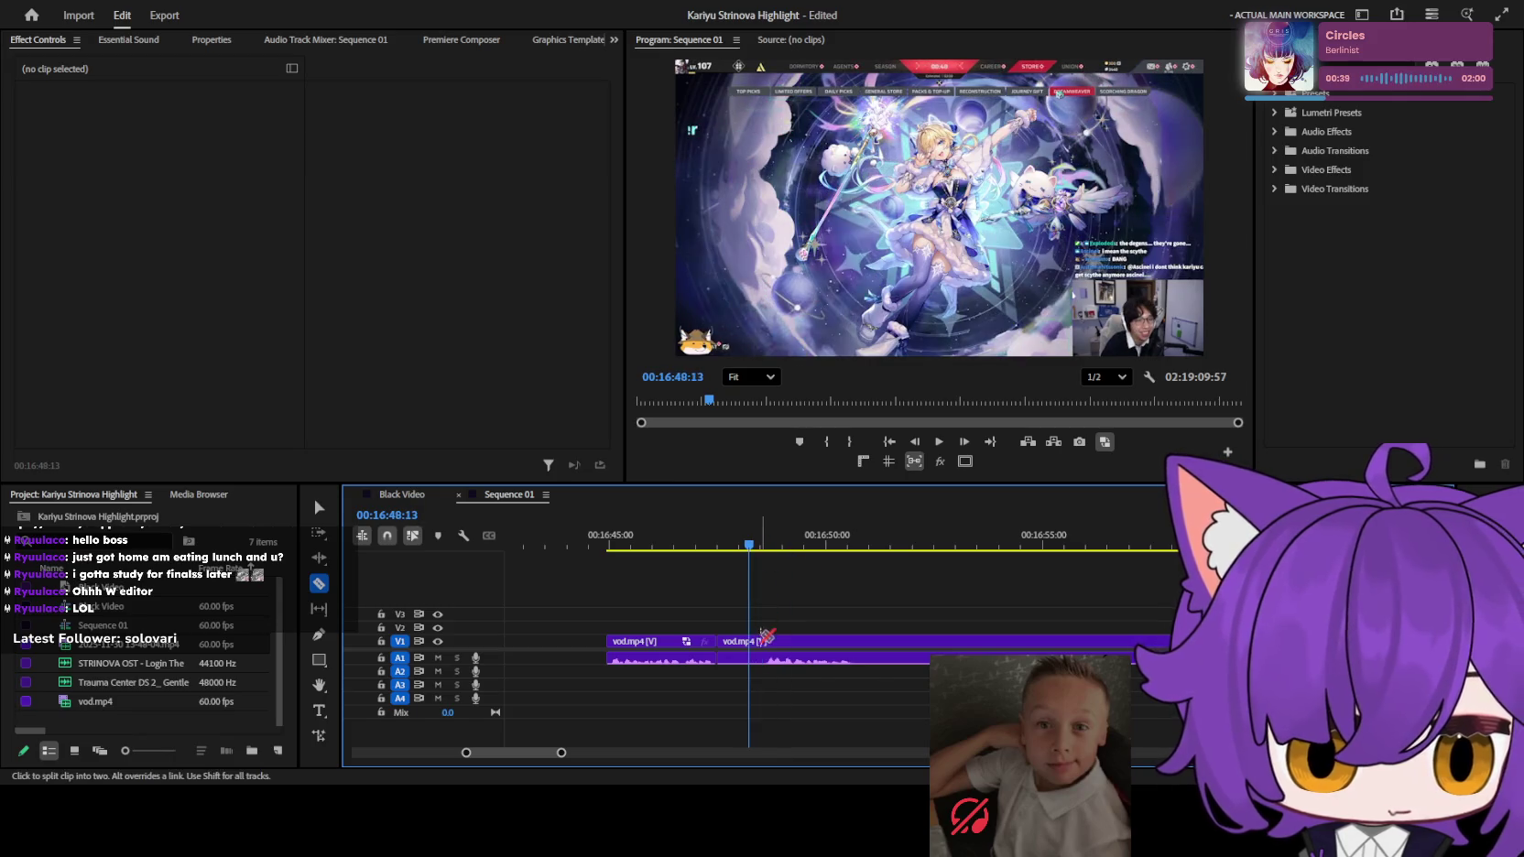
left_click_drag(1031, 536, 1108, 544)
key("space")
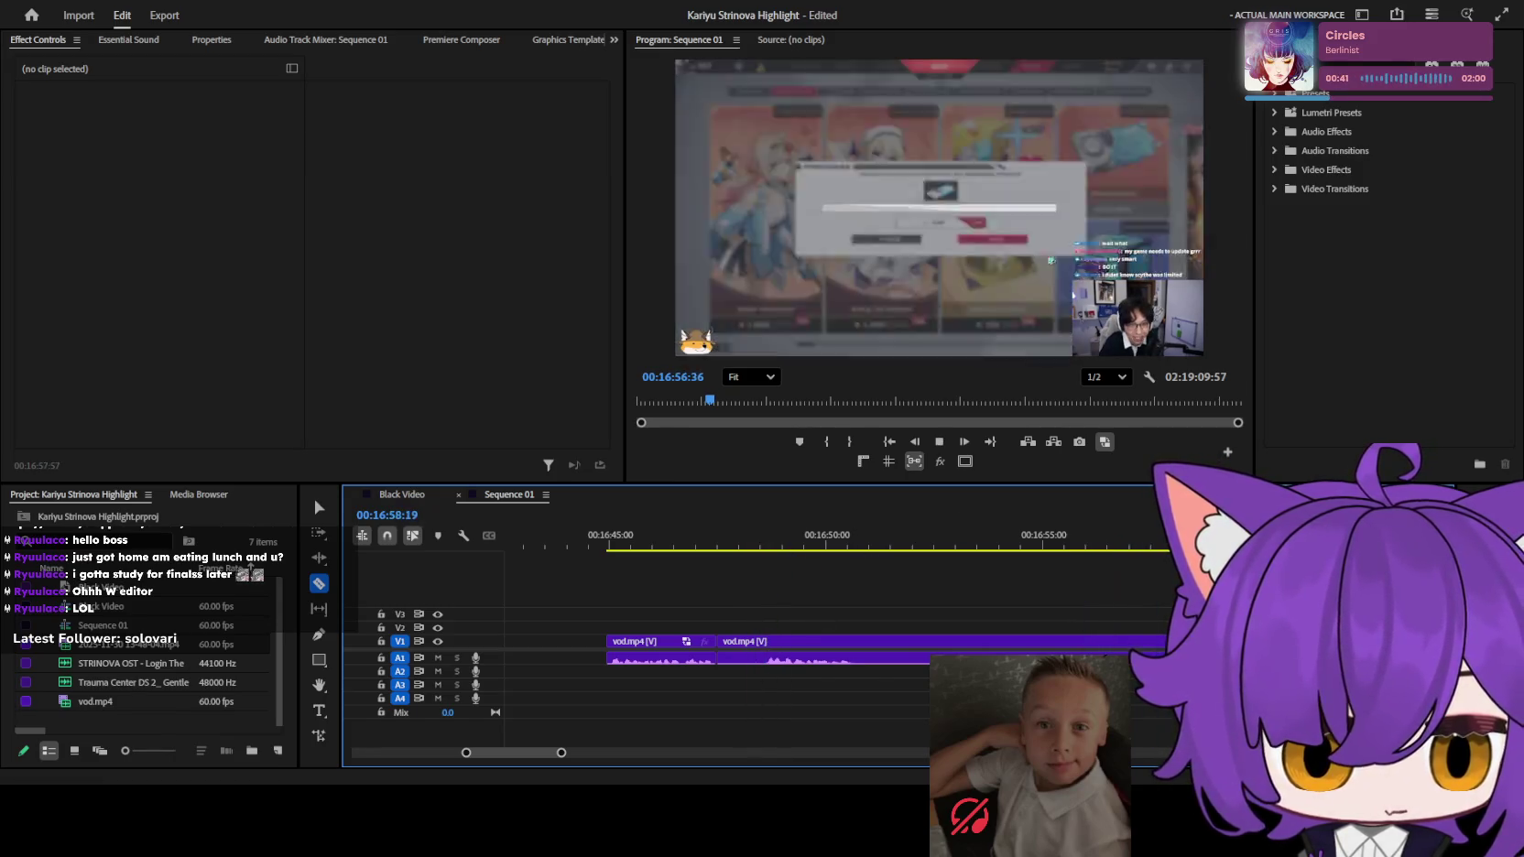
scroll(951, 598, "down", 5)
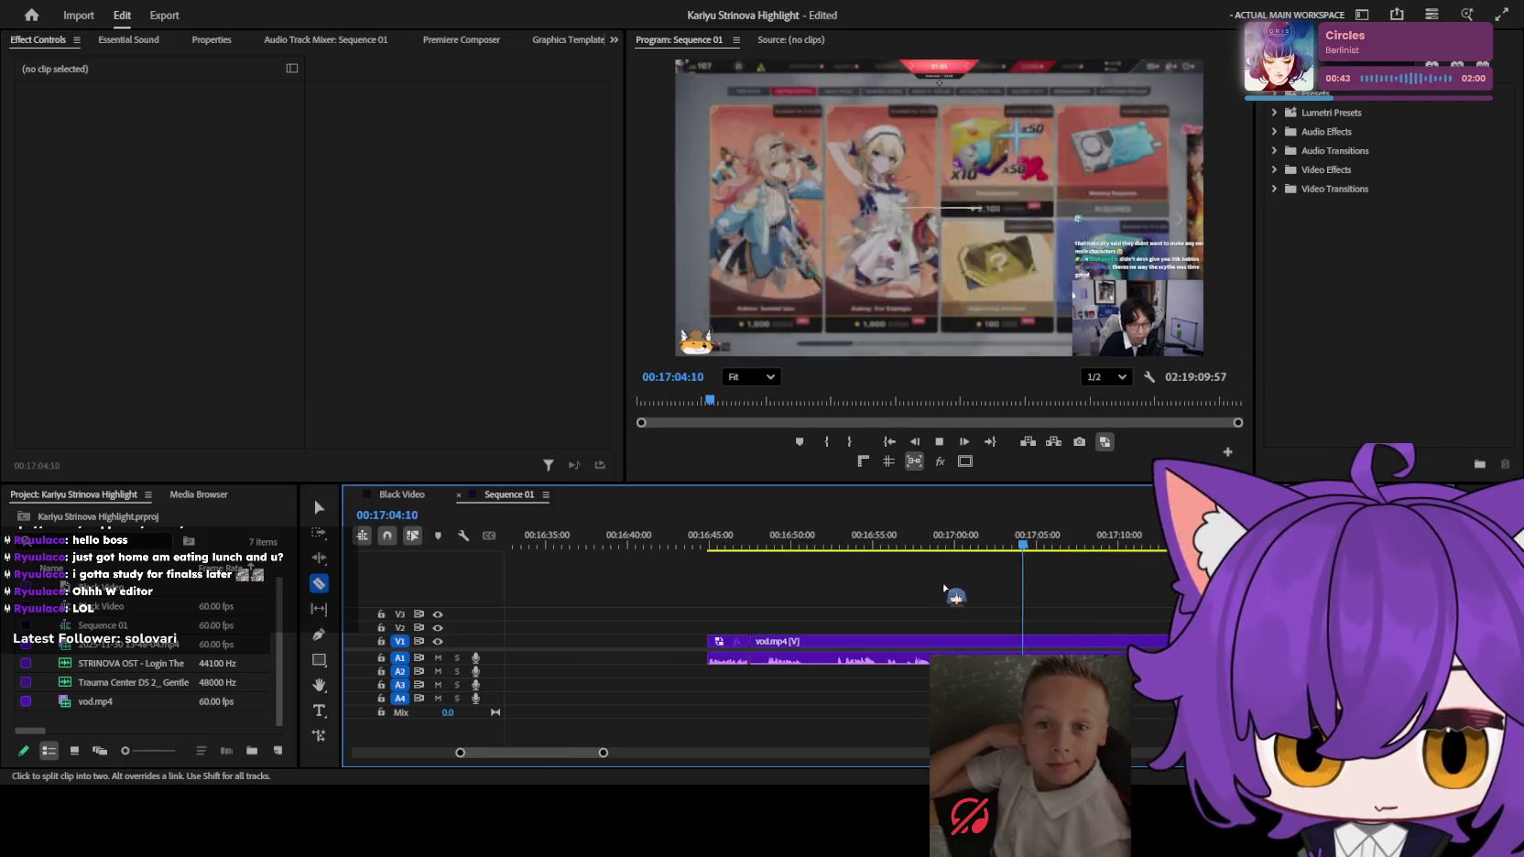
Fast-play the footage from 17:33:44 and stop at 18:19:19.
left_click_drag(1018, 548, 1078, 548)
scroll(1093, 586, "up", 3)
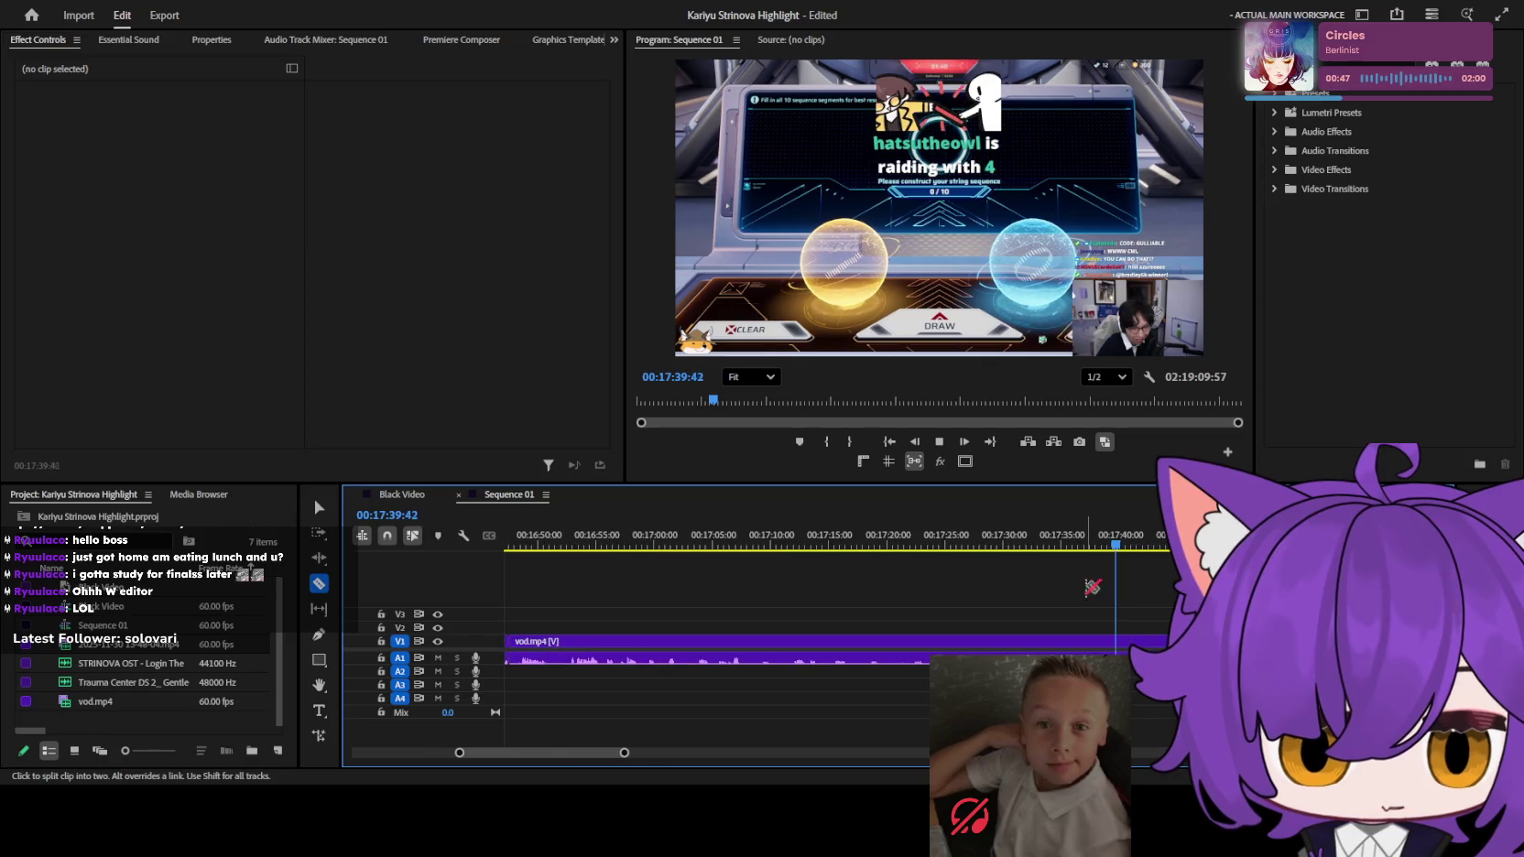
left_click(1053, 548)
scroll(1090, 559, "up", 3)
key("space")
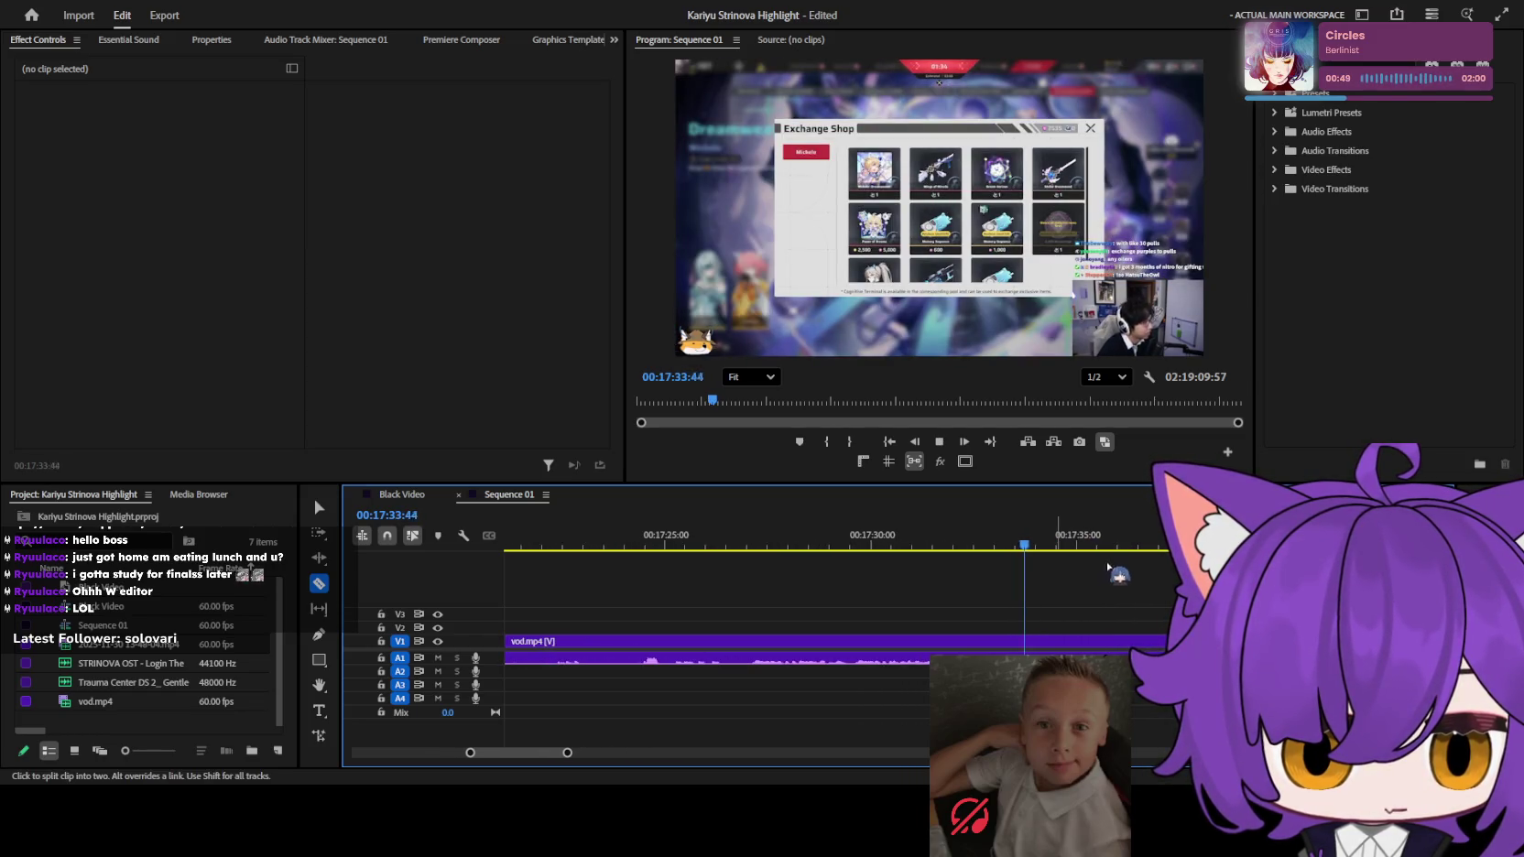
key("l")
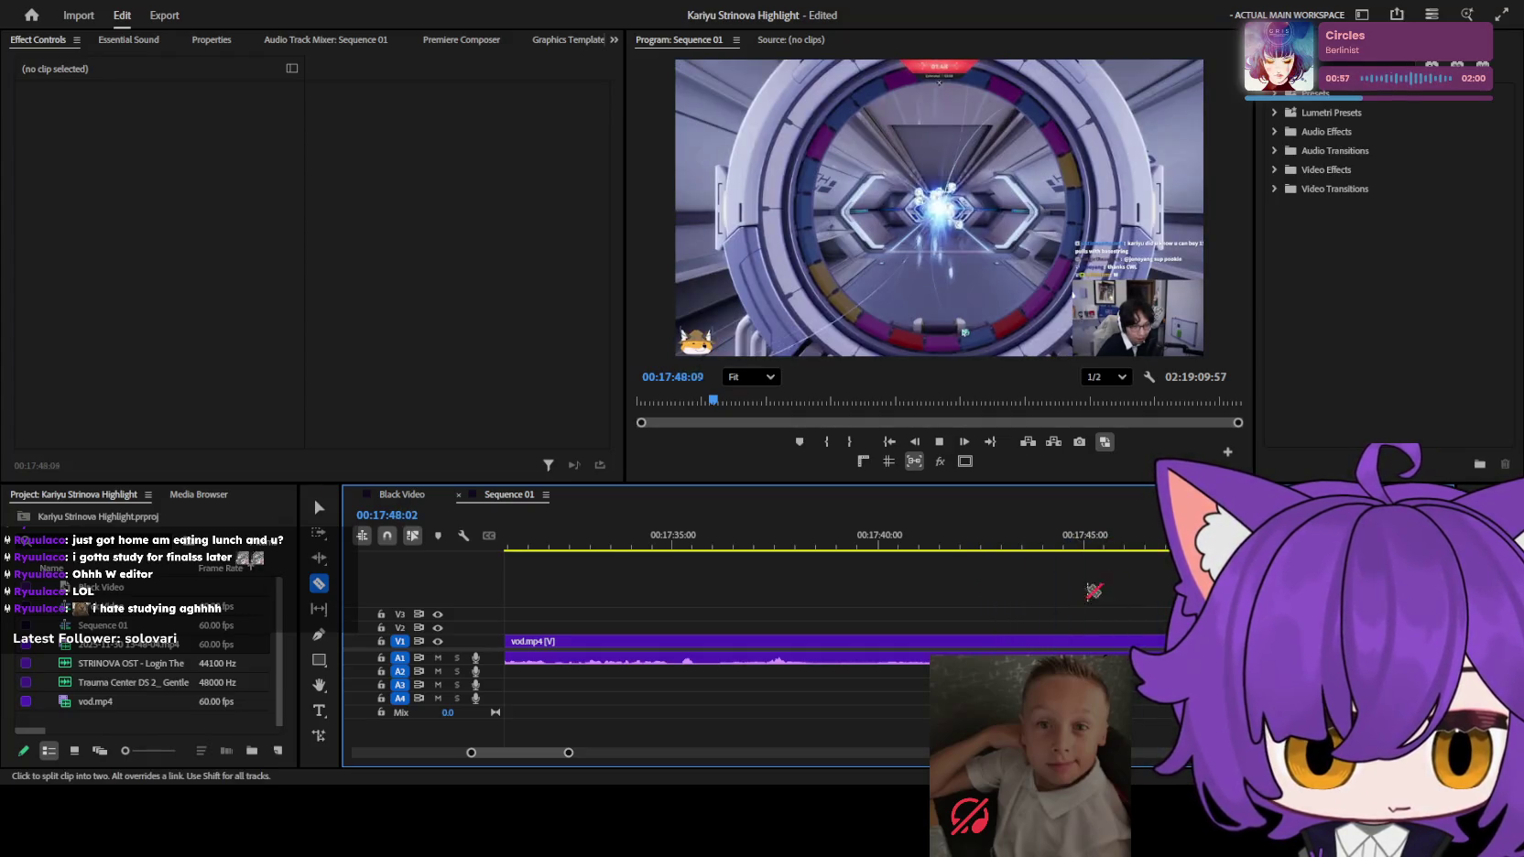
key("minus")
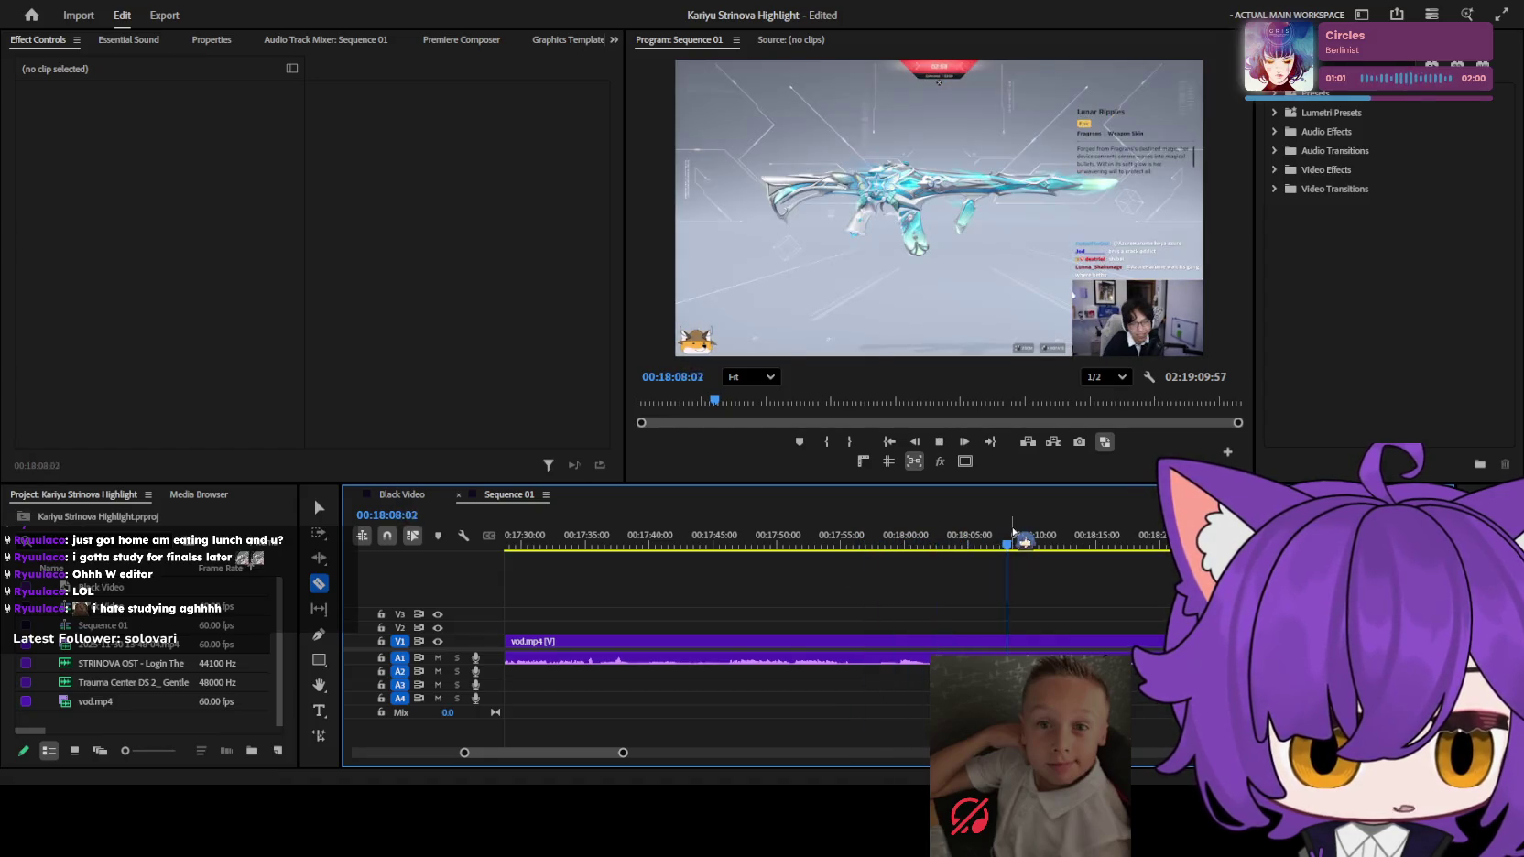
left_click_drag(1023, 542, 1064, 543)
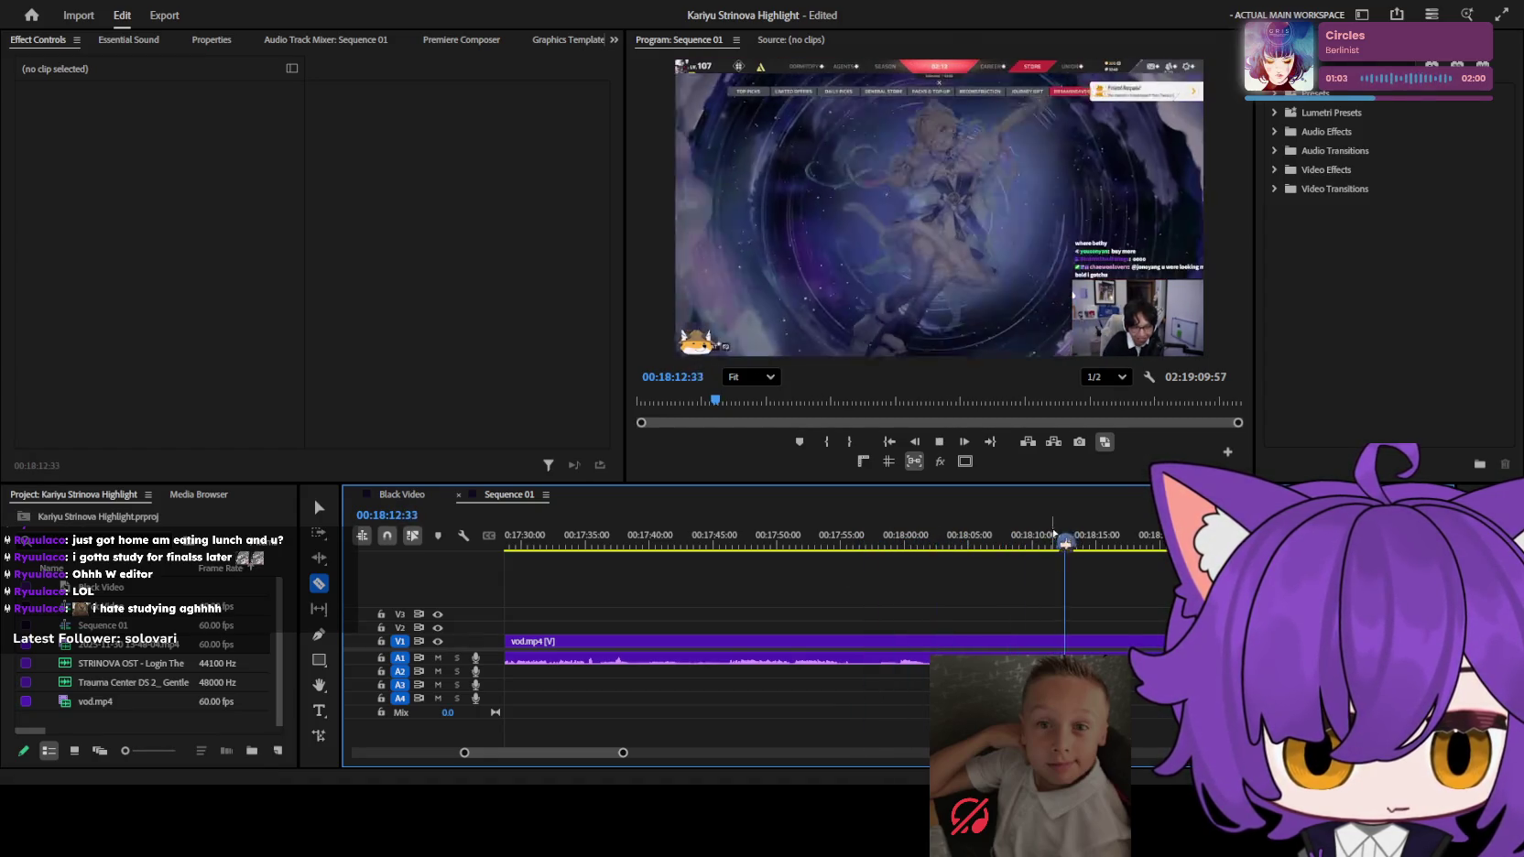
key("equal")
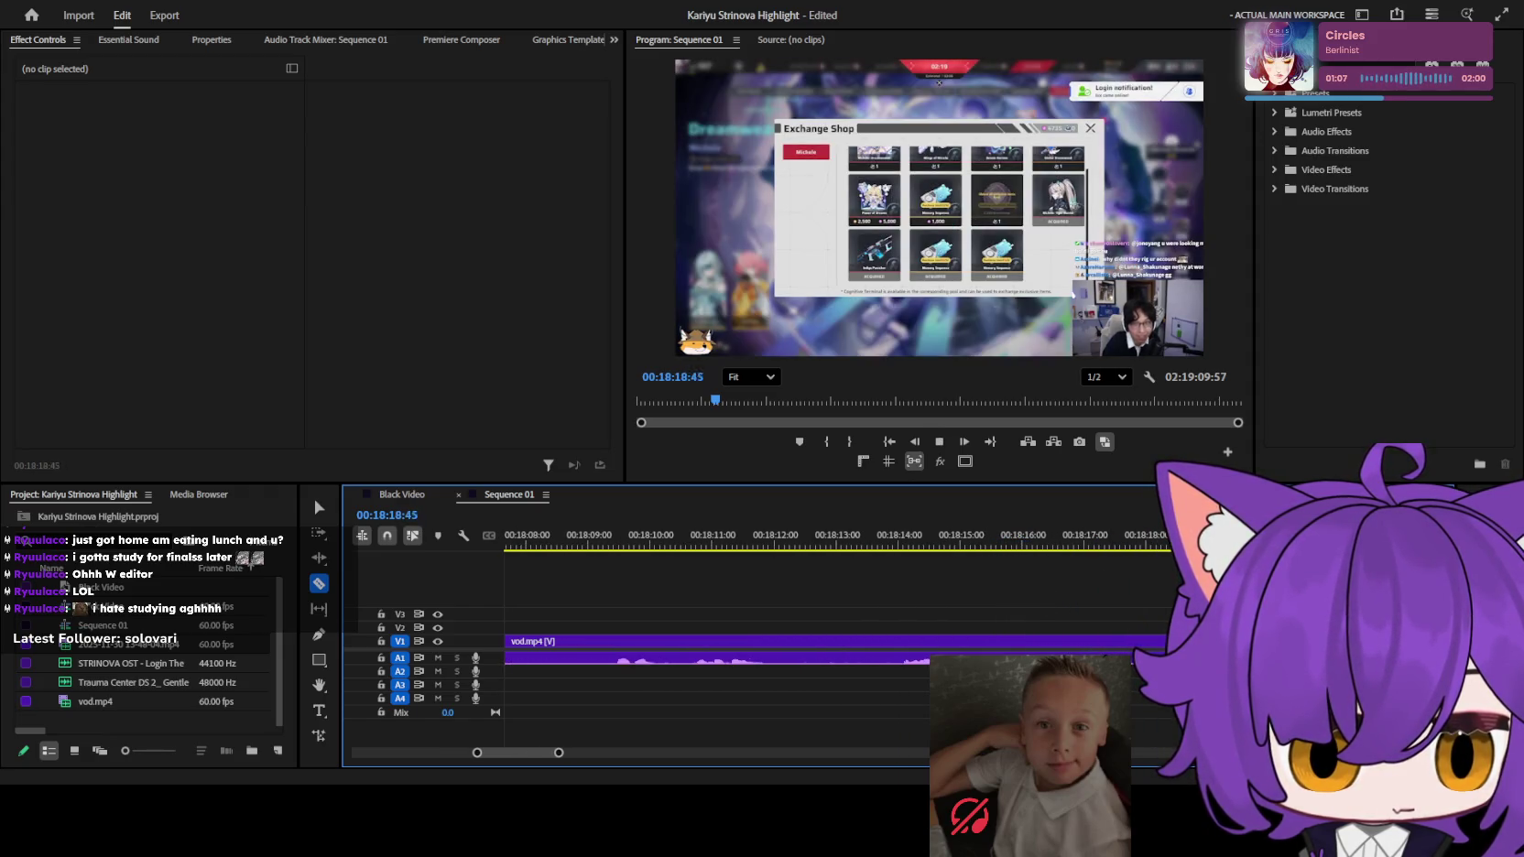
key("space")
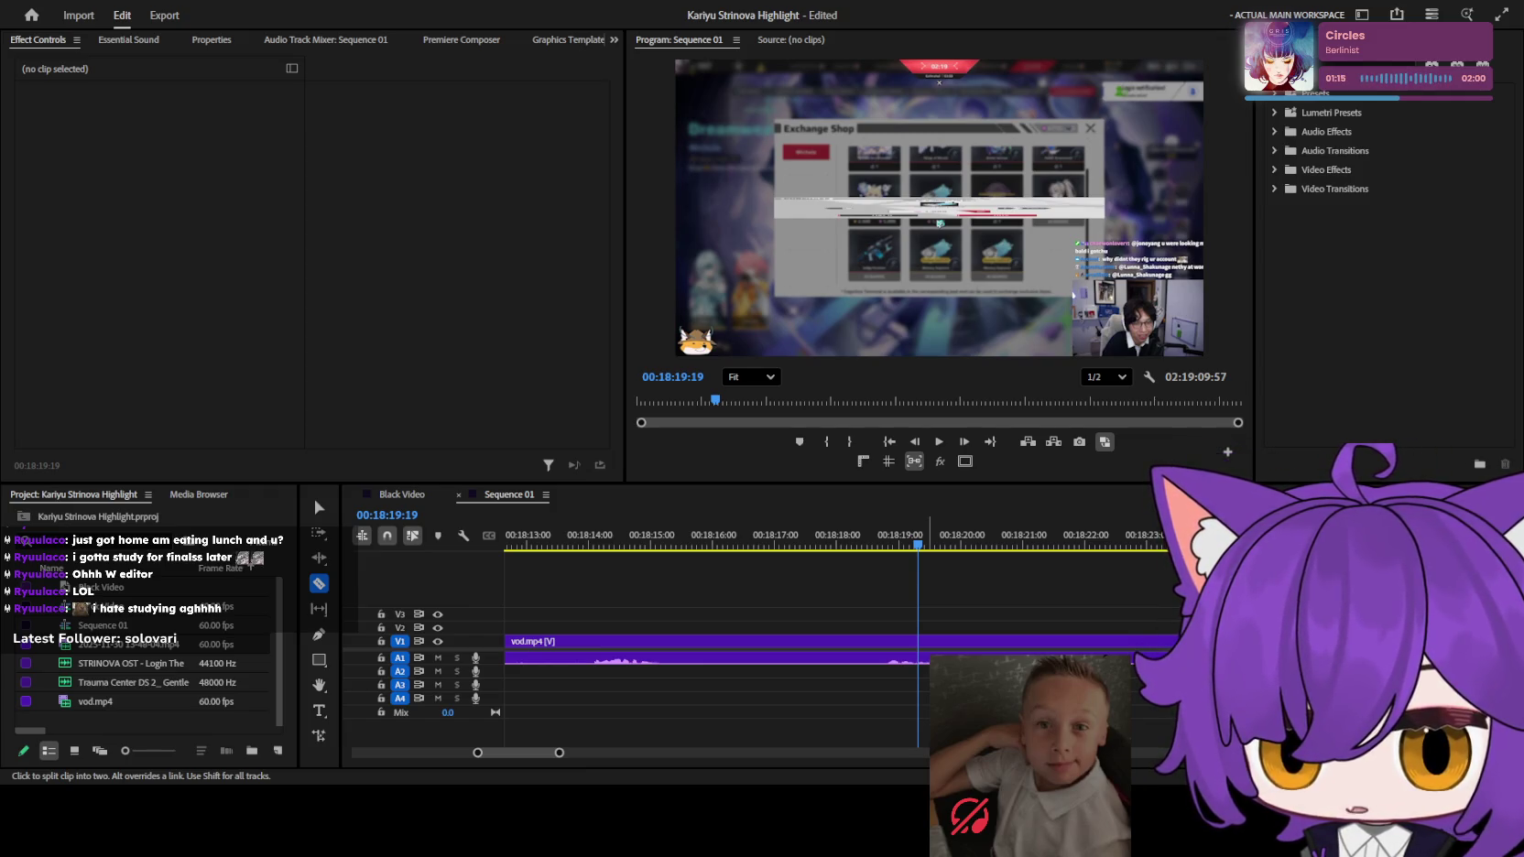
key("shift+3")
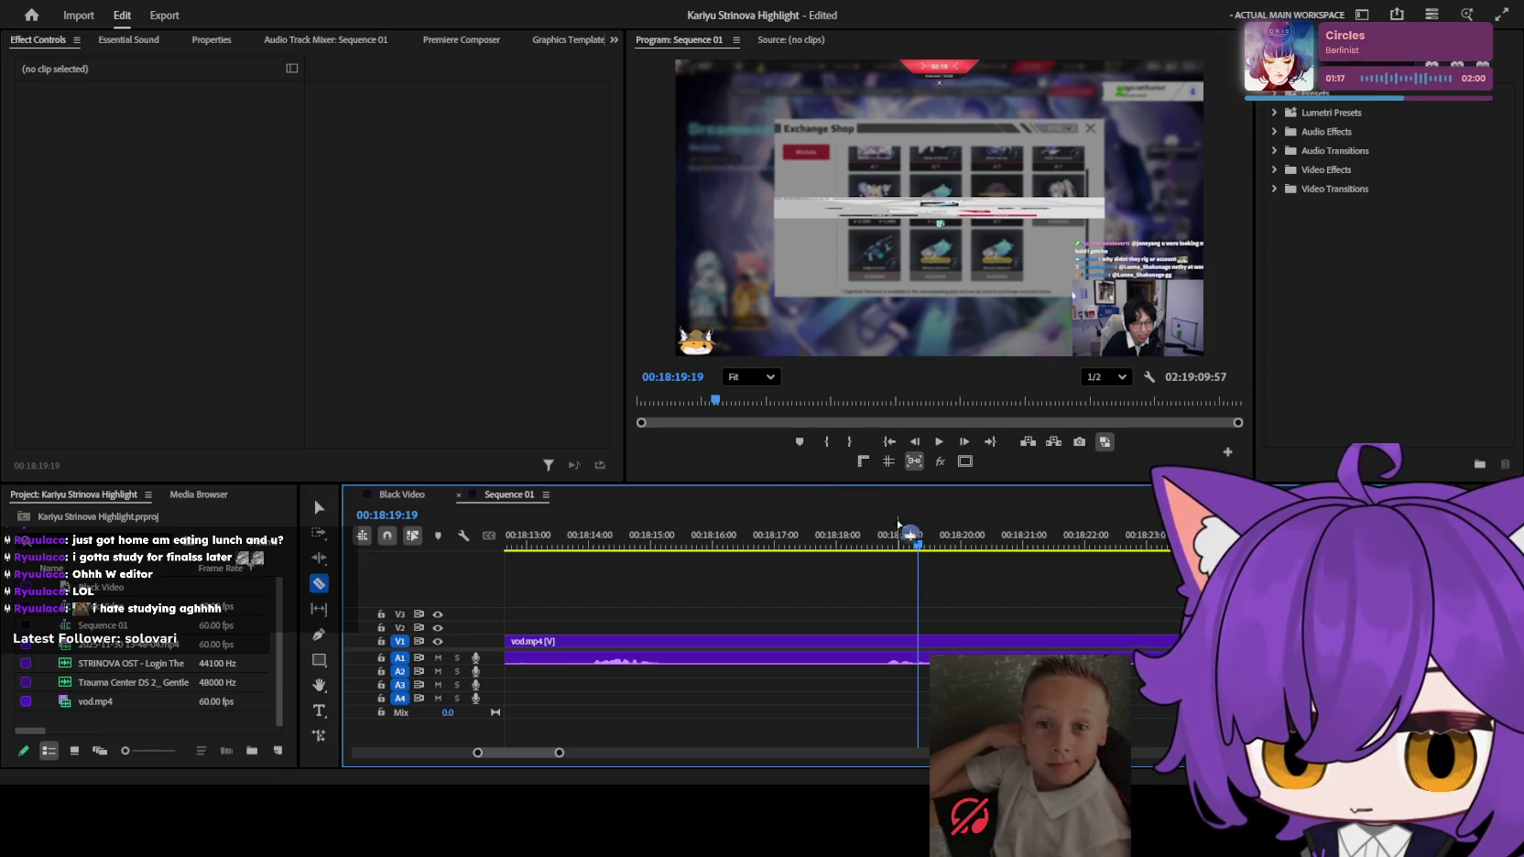
key("Right")
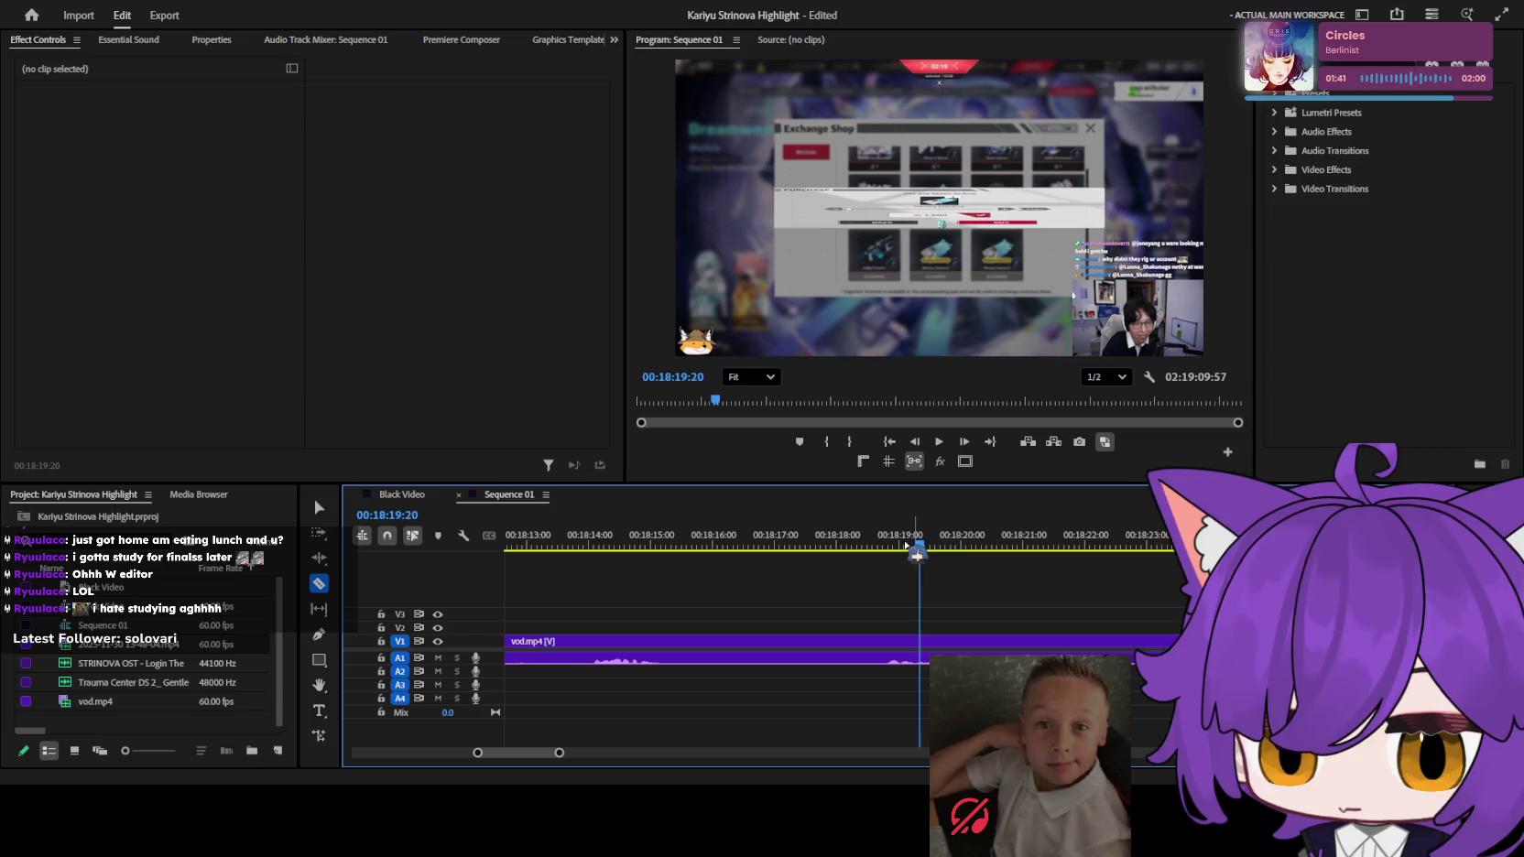
Fast-forward to about 18:40 and razor-split the VOD clip there.
key("space")
key("minus")
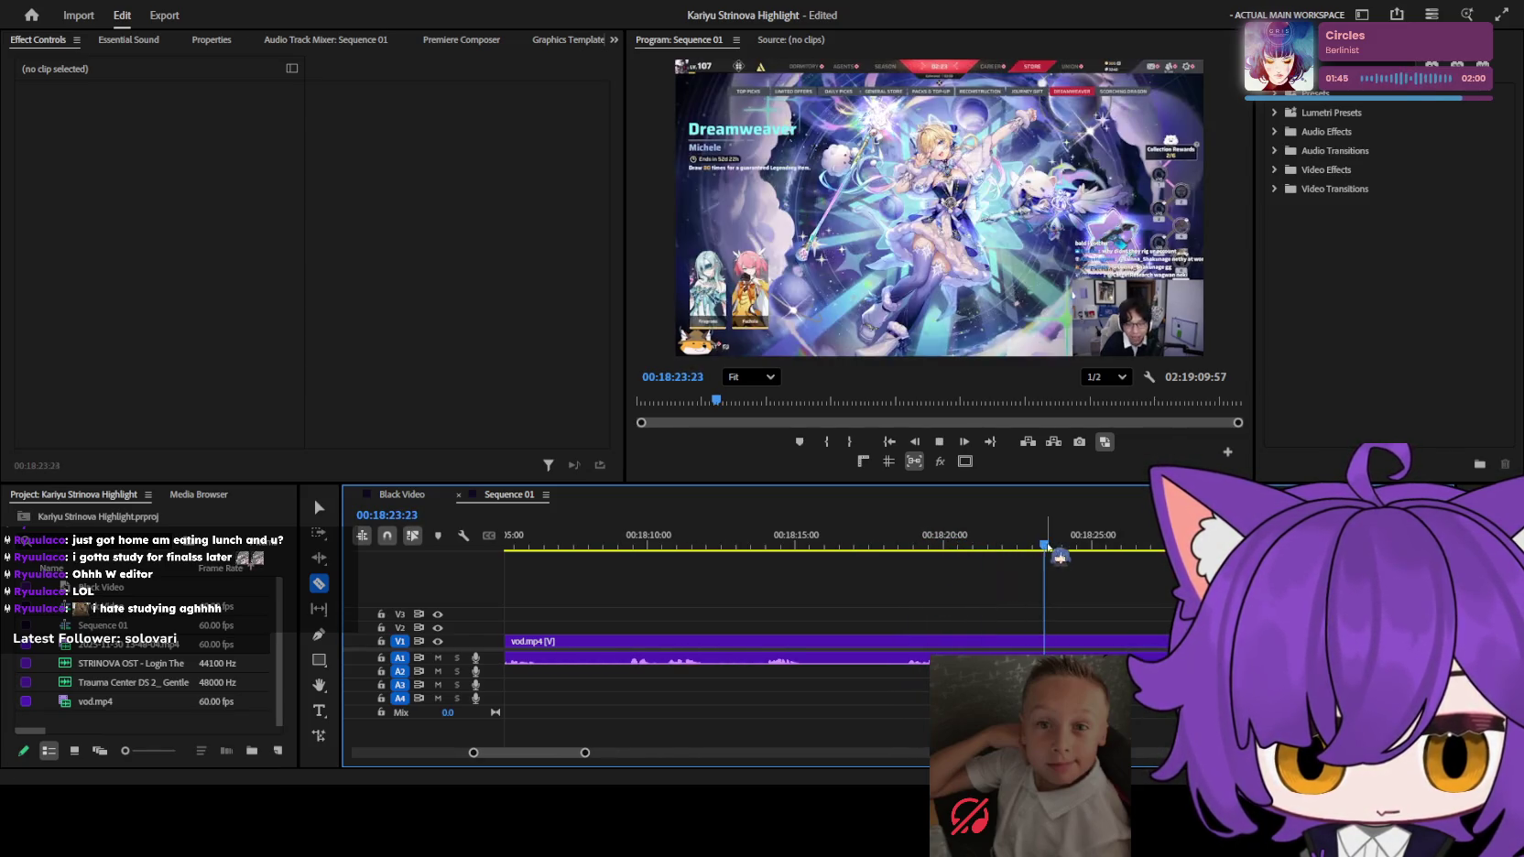
key("minus")
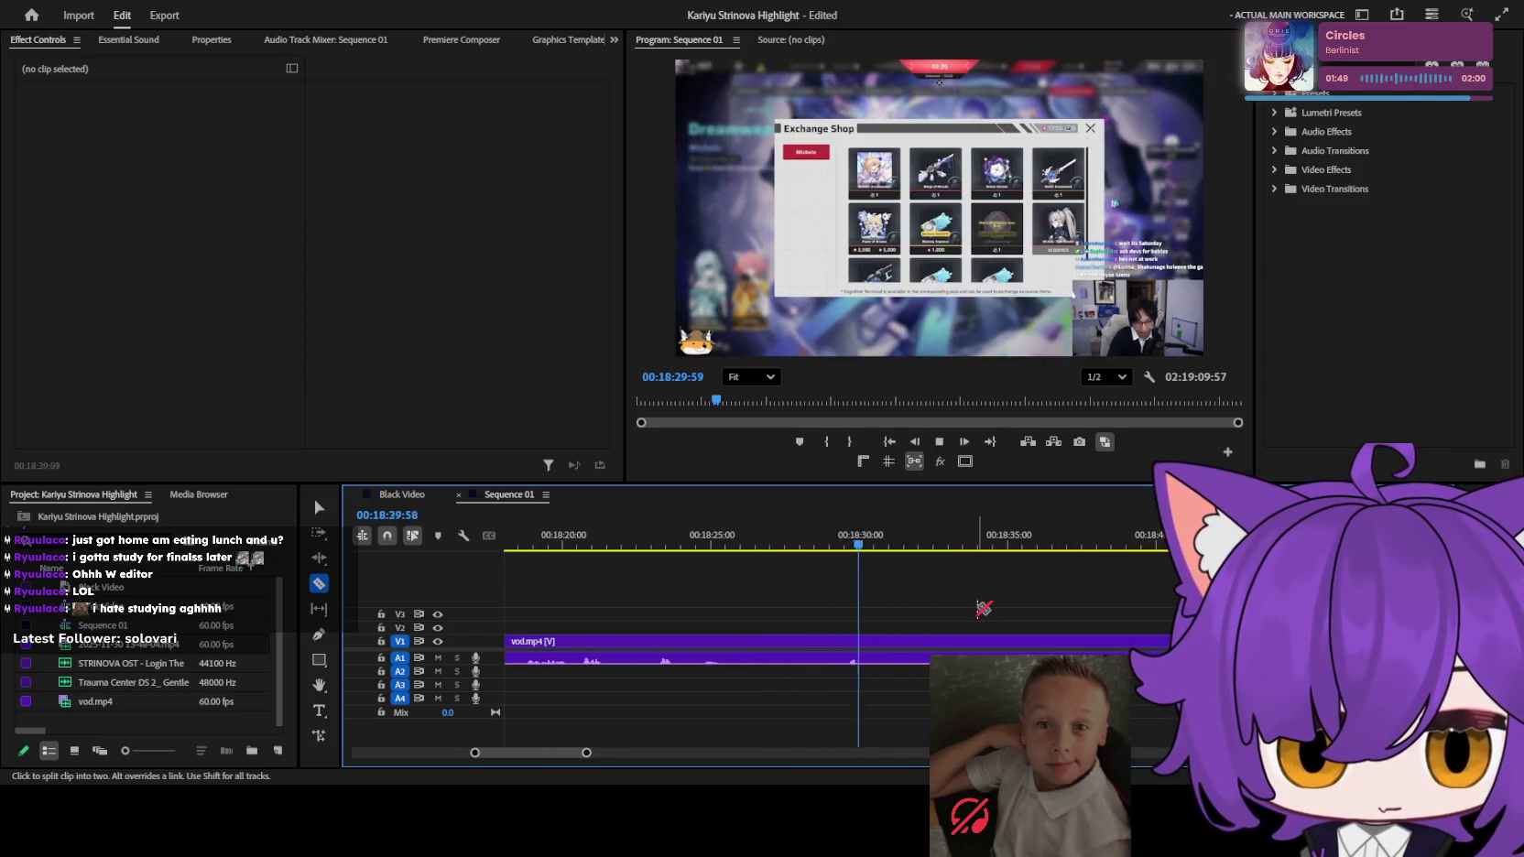
key("equal")
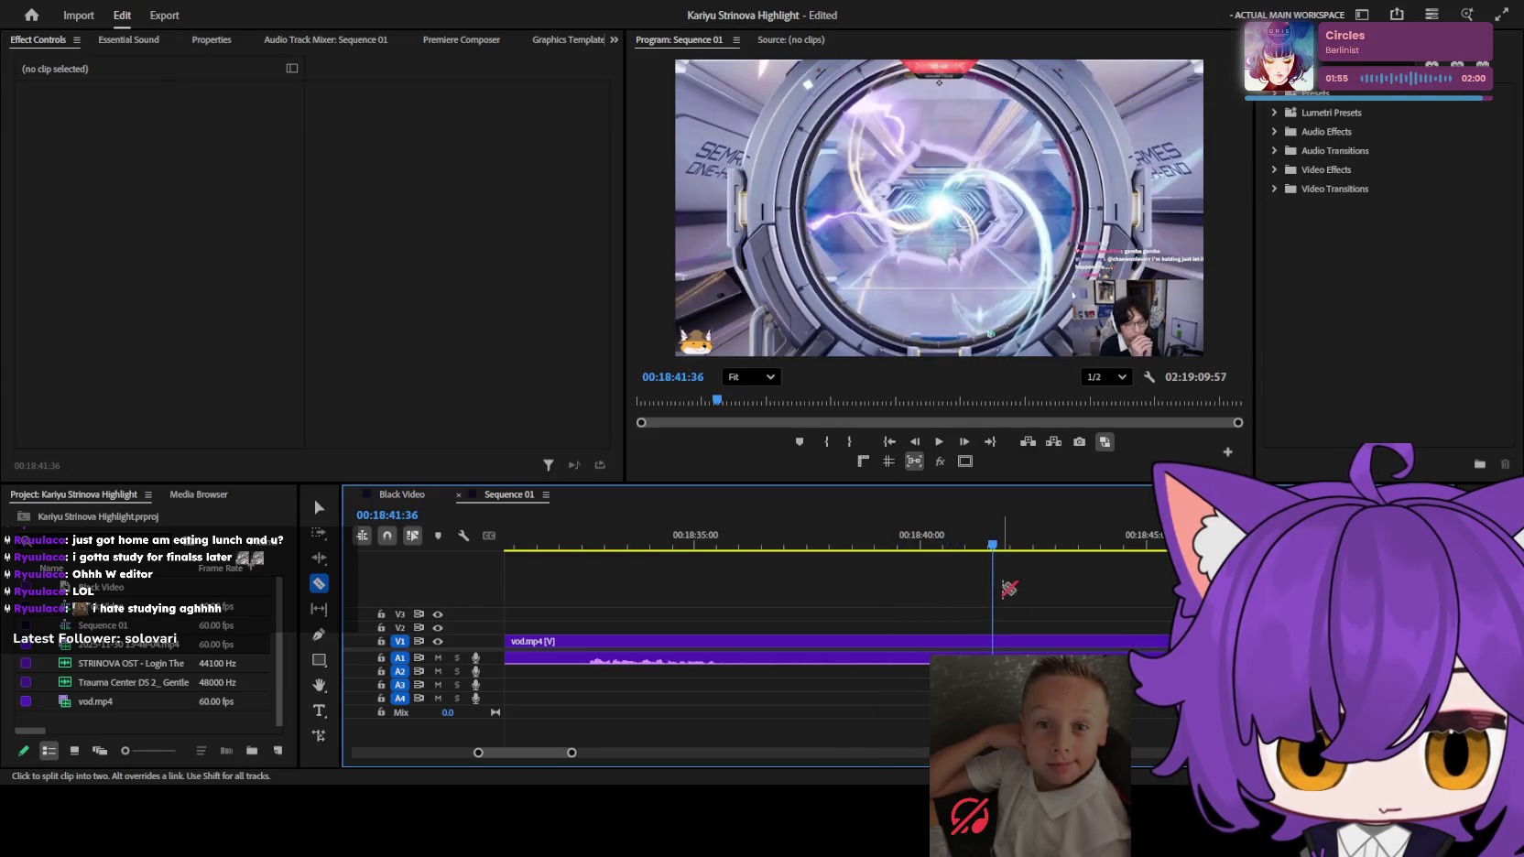
left_click(950, 546)
left_click_drag(950, 546, 925, 546)
left_click(927, 641)
Delete the footage before the 18:40 cut, leaving a gap.
key("v")
key("minus")
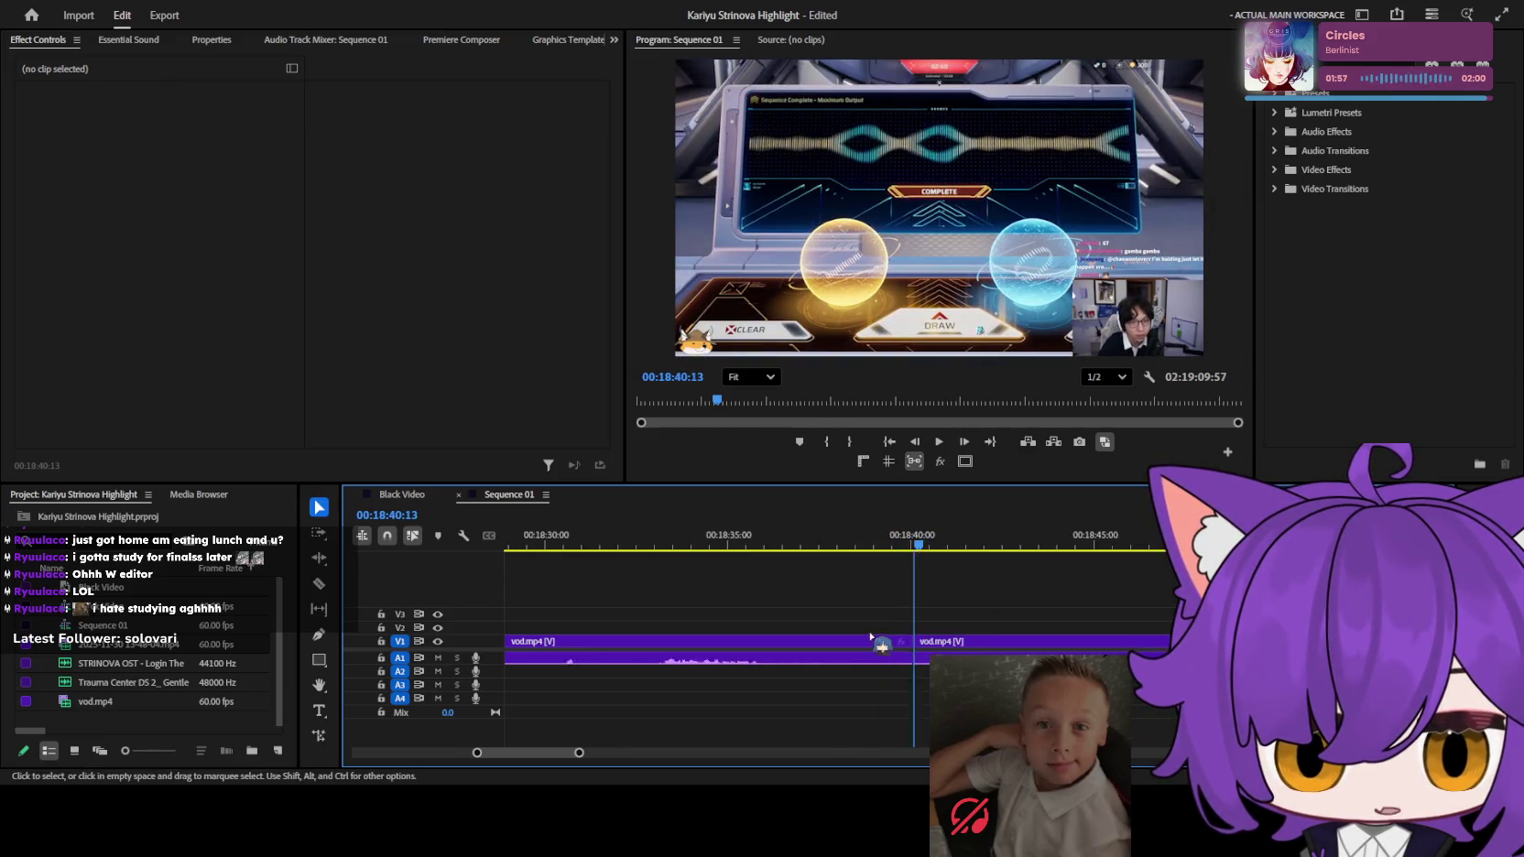
key("space")
key("space")
key("minus")
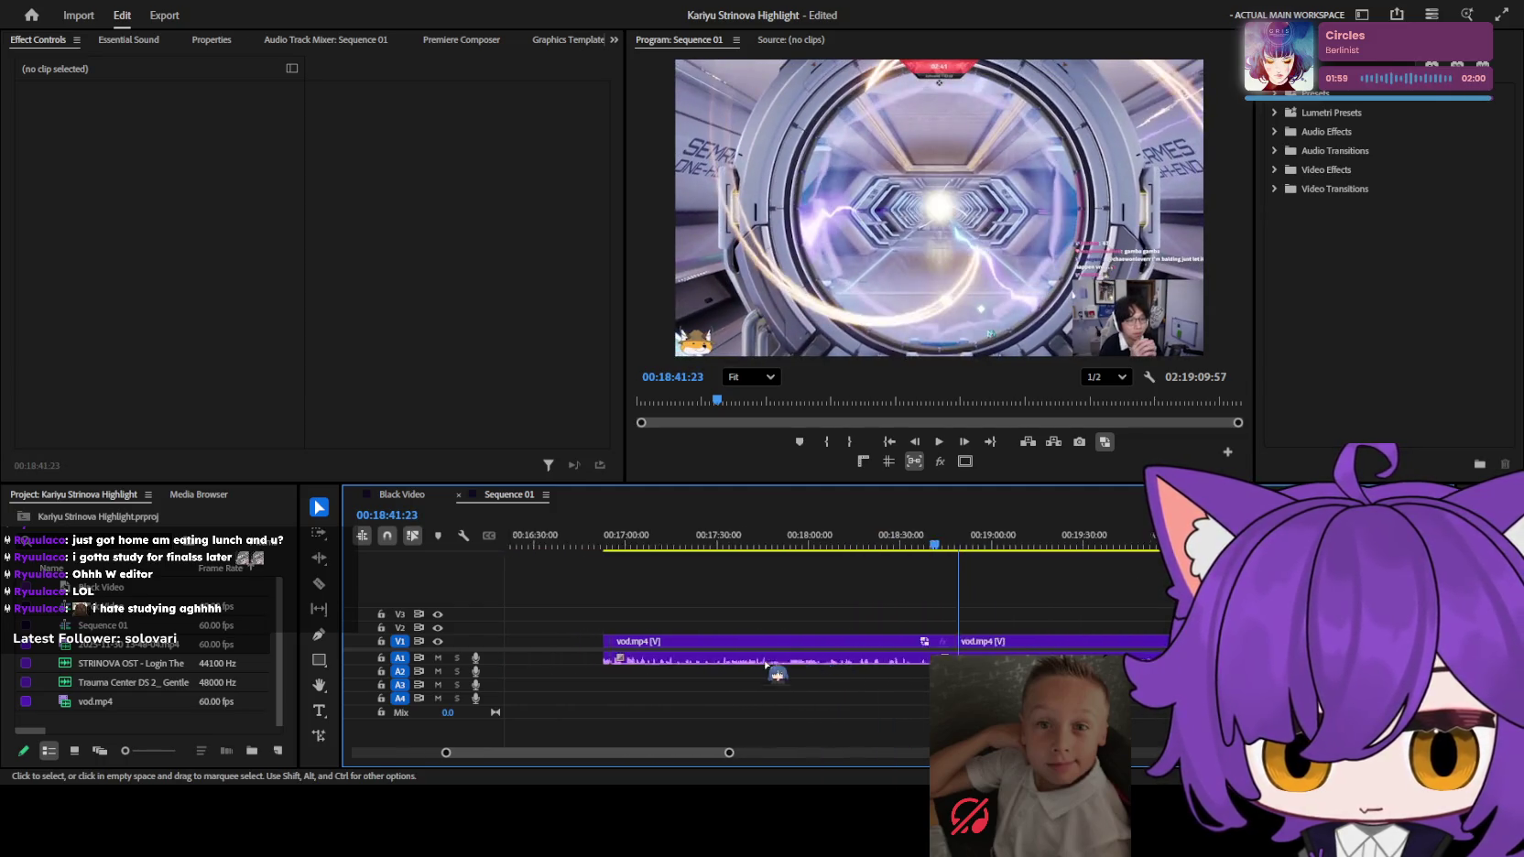
scroll(810, 649, "up", 2)
left_click(811, 648)
key("Delete")
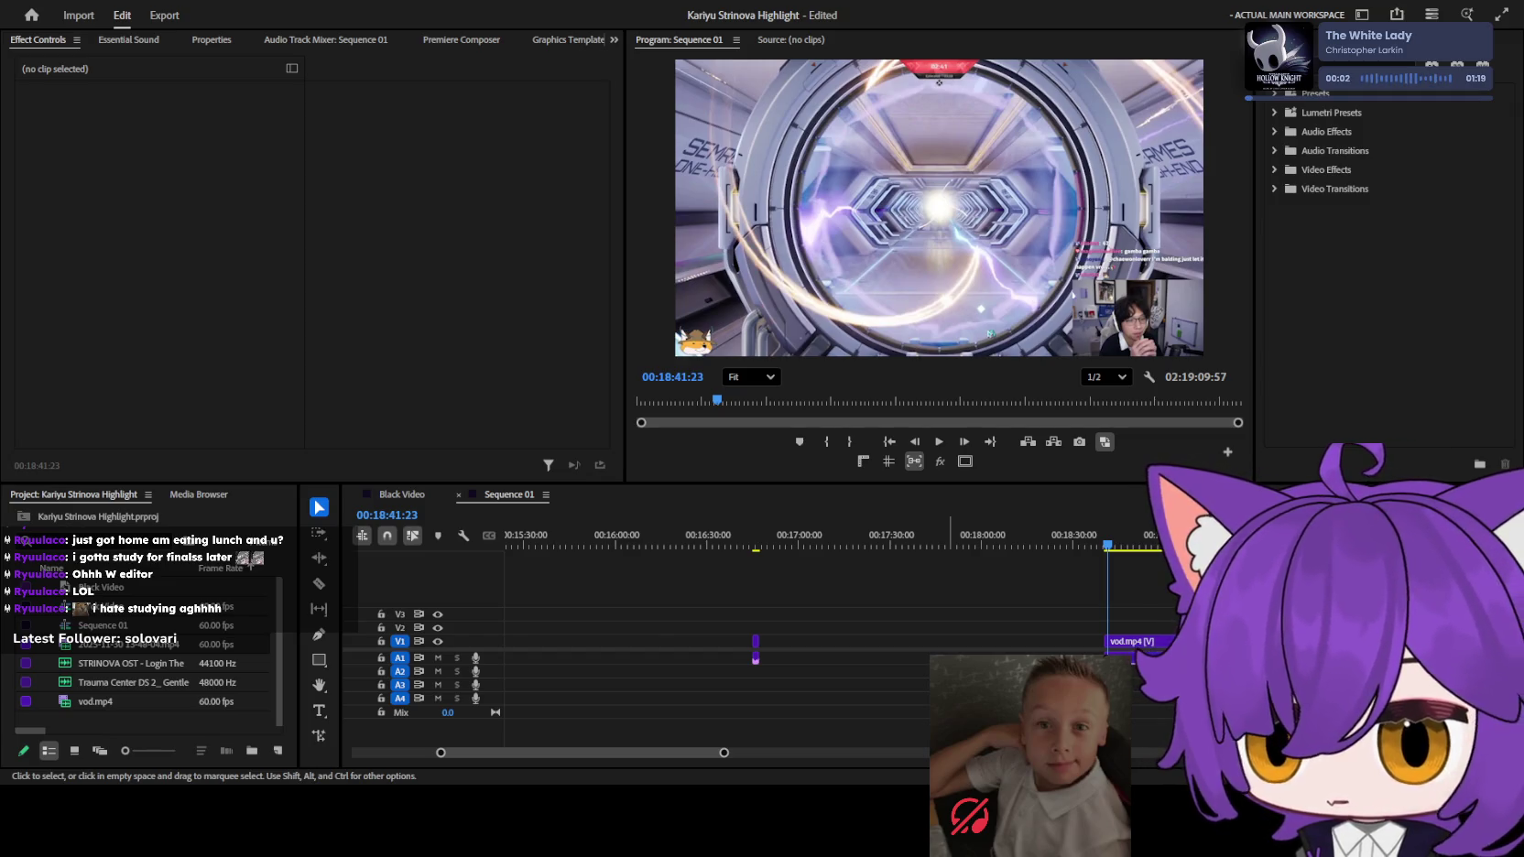
key("alt+Tab")
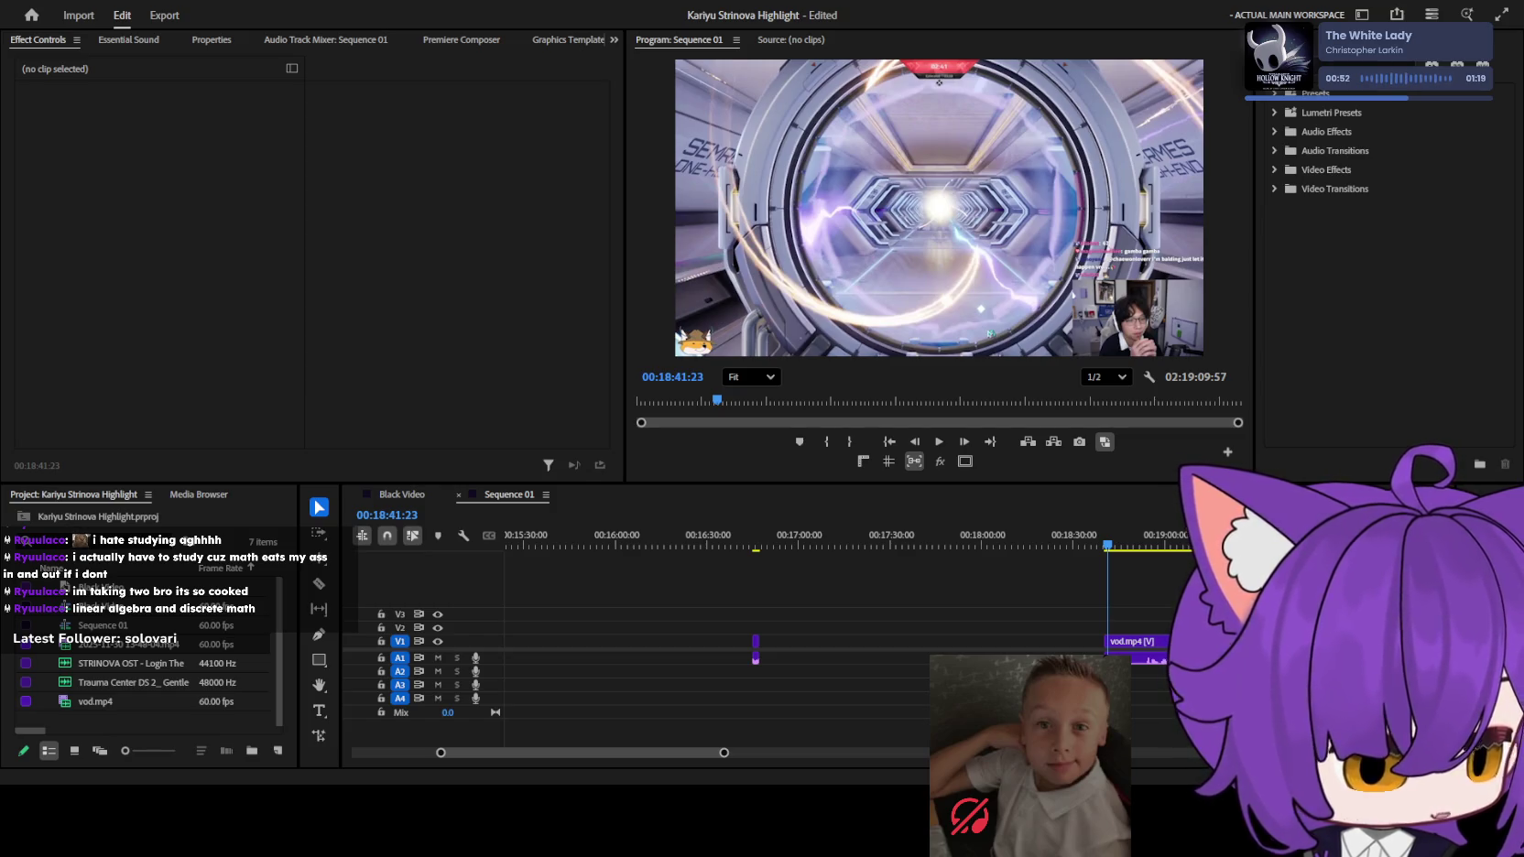
Play from about 18:50 and cut the clip at the round's end, 18:58:37.
key("shift+3")
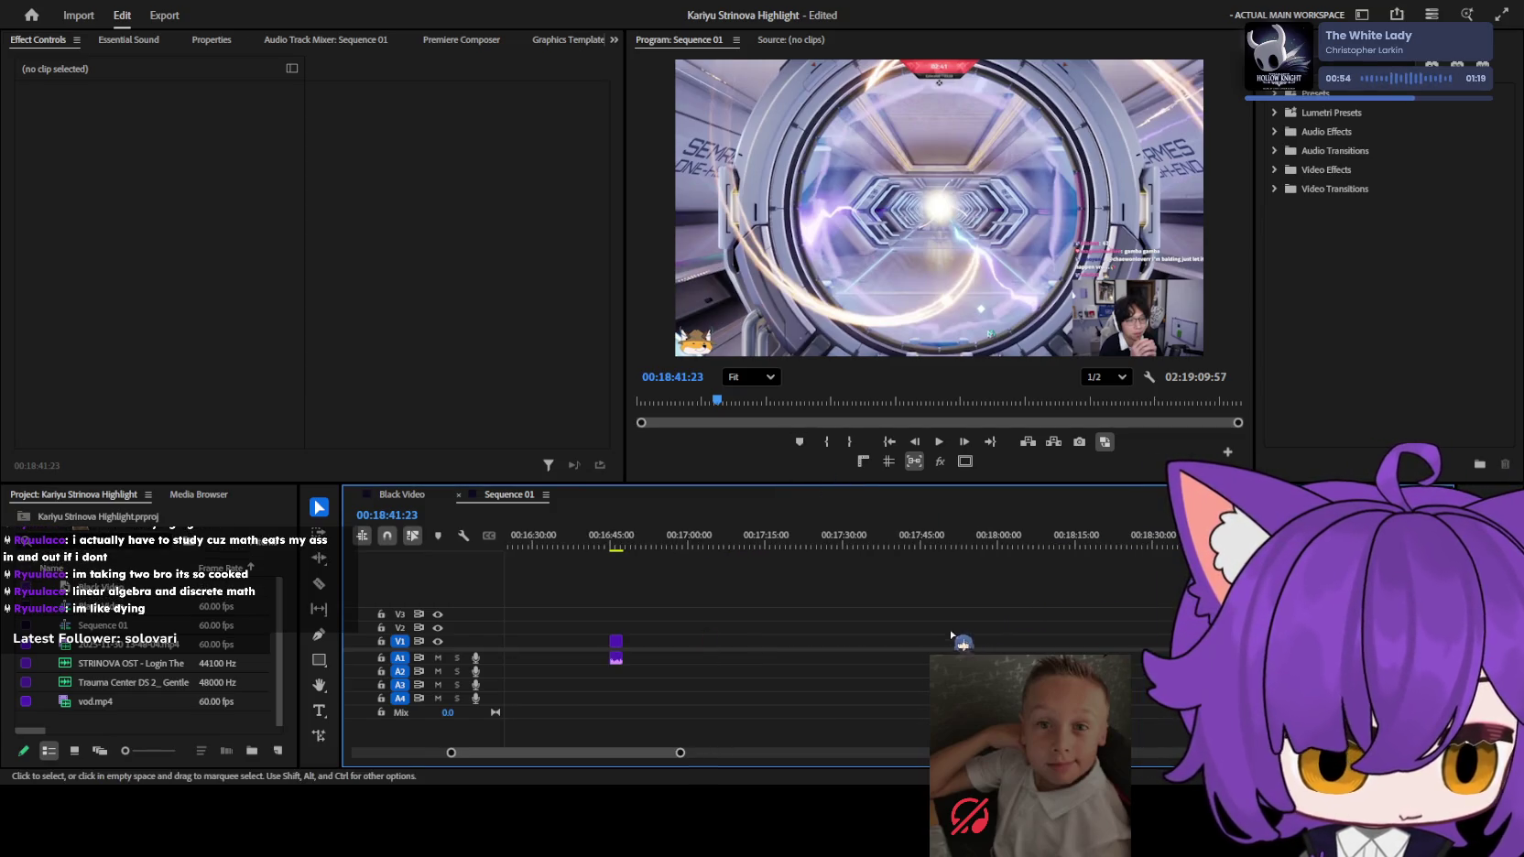
scroll(1053, 576, "up", 4)
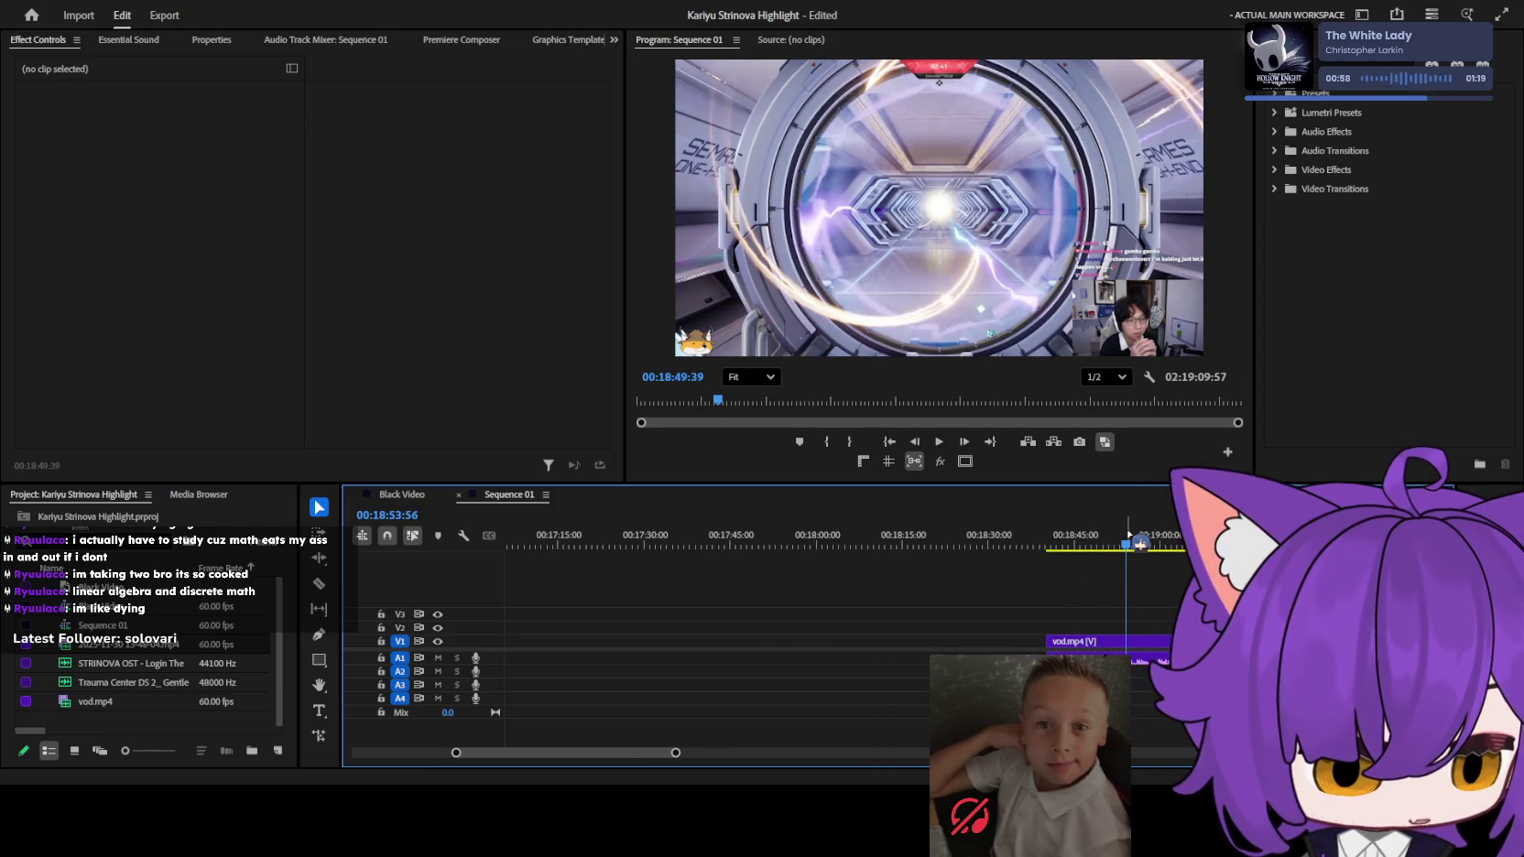
scroll(1019, 589, "up", 3)
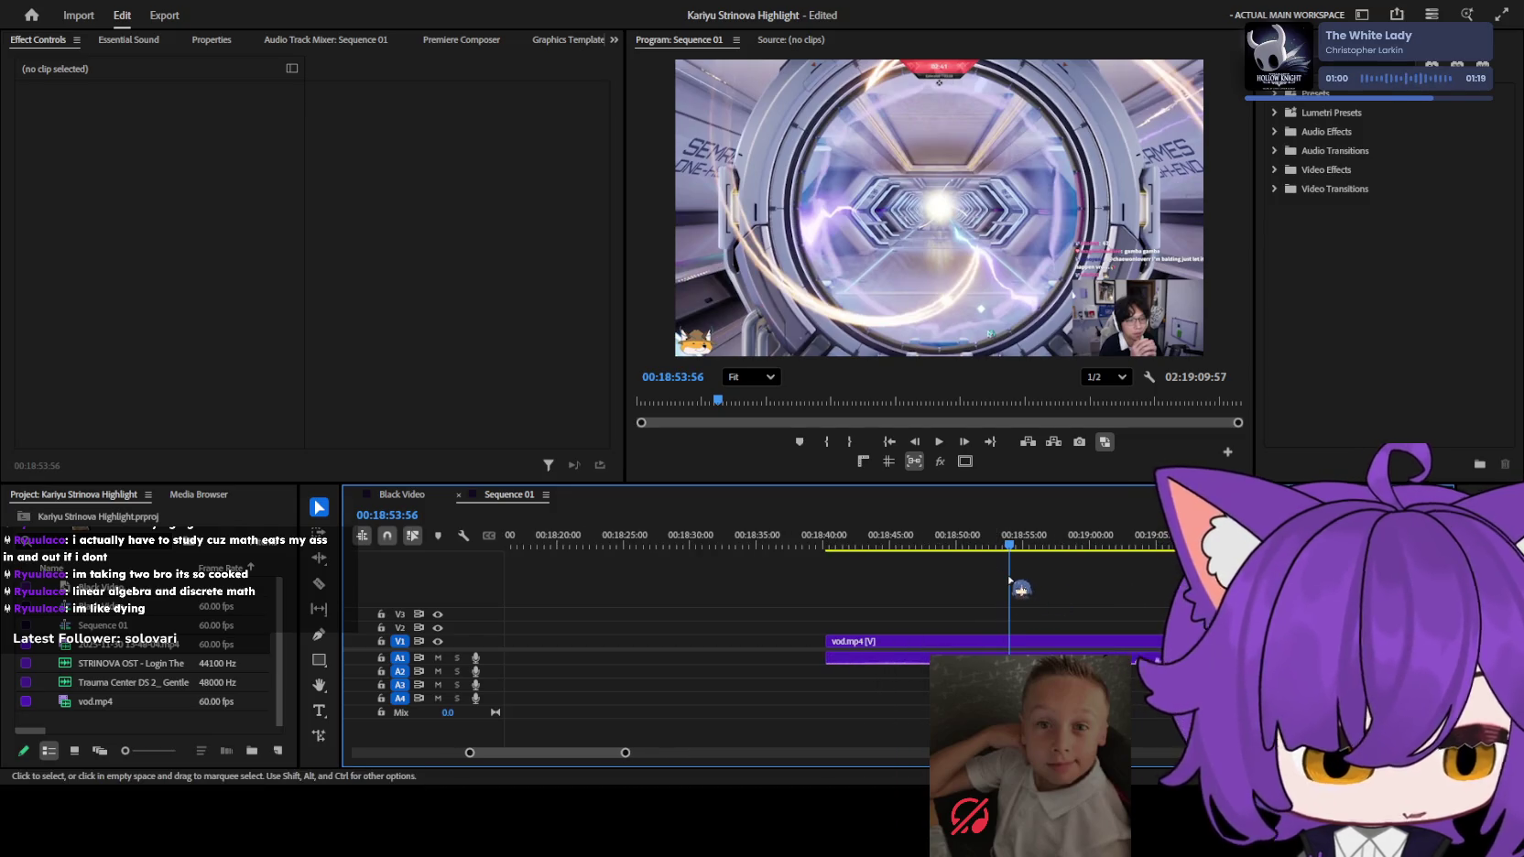
scroll(961, 605, "down", 3)
left_click(802, 542)
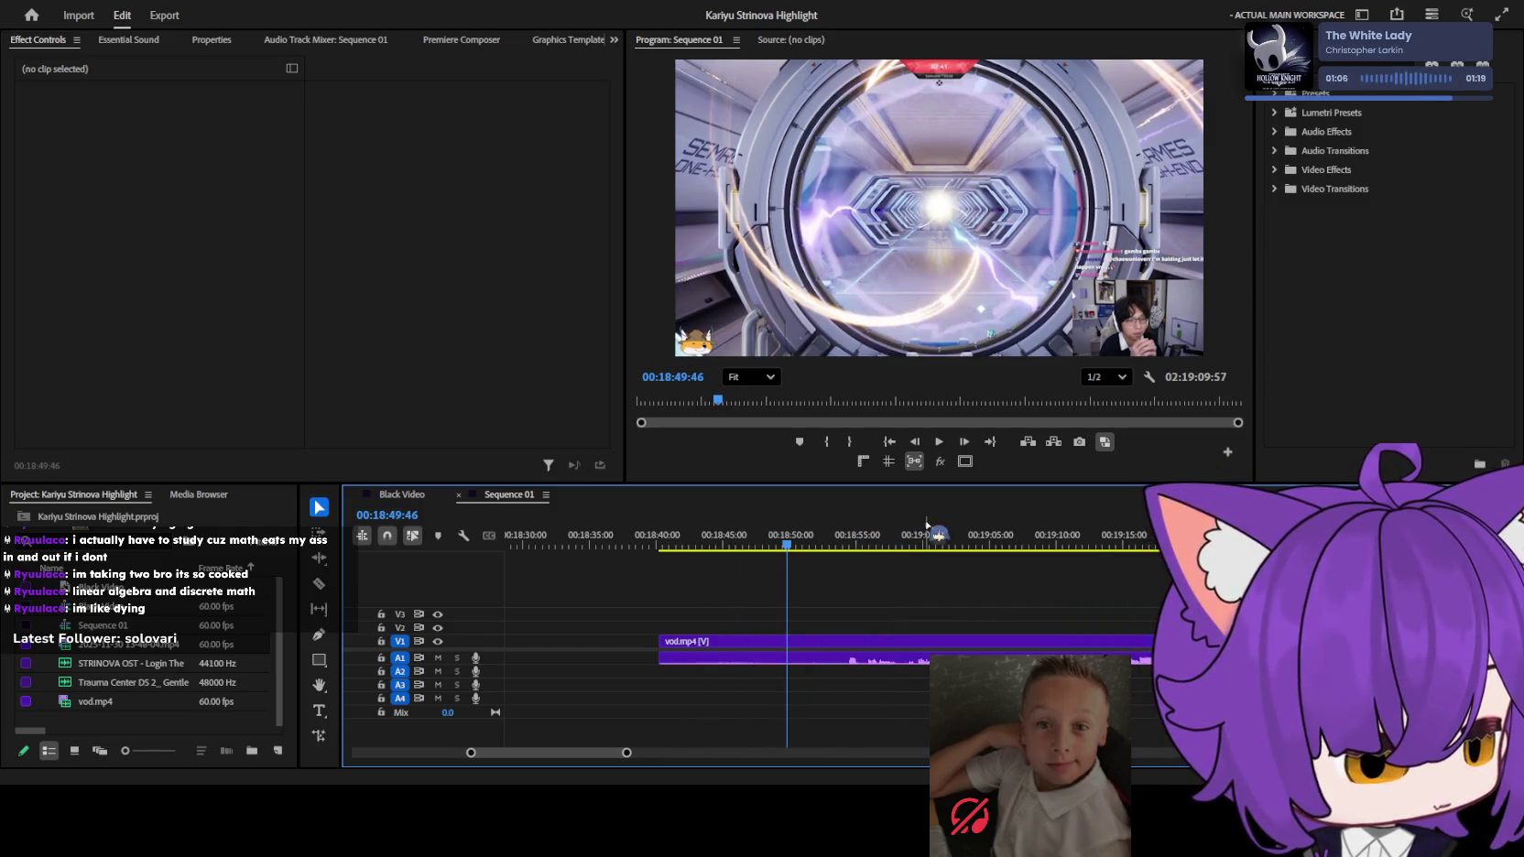
left_click(835, 541)
key("space")
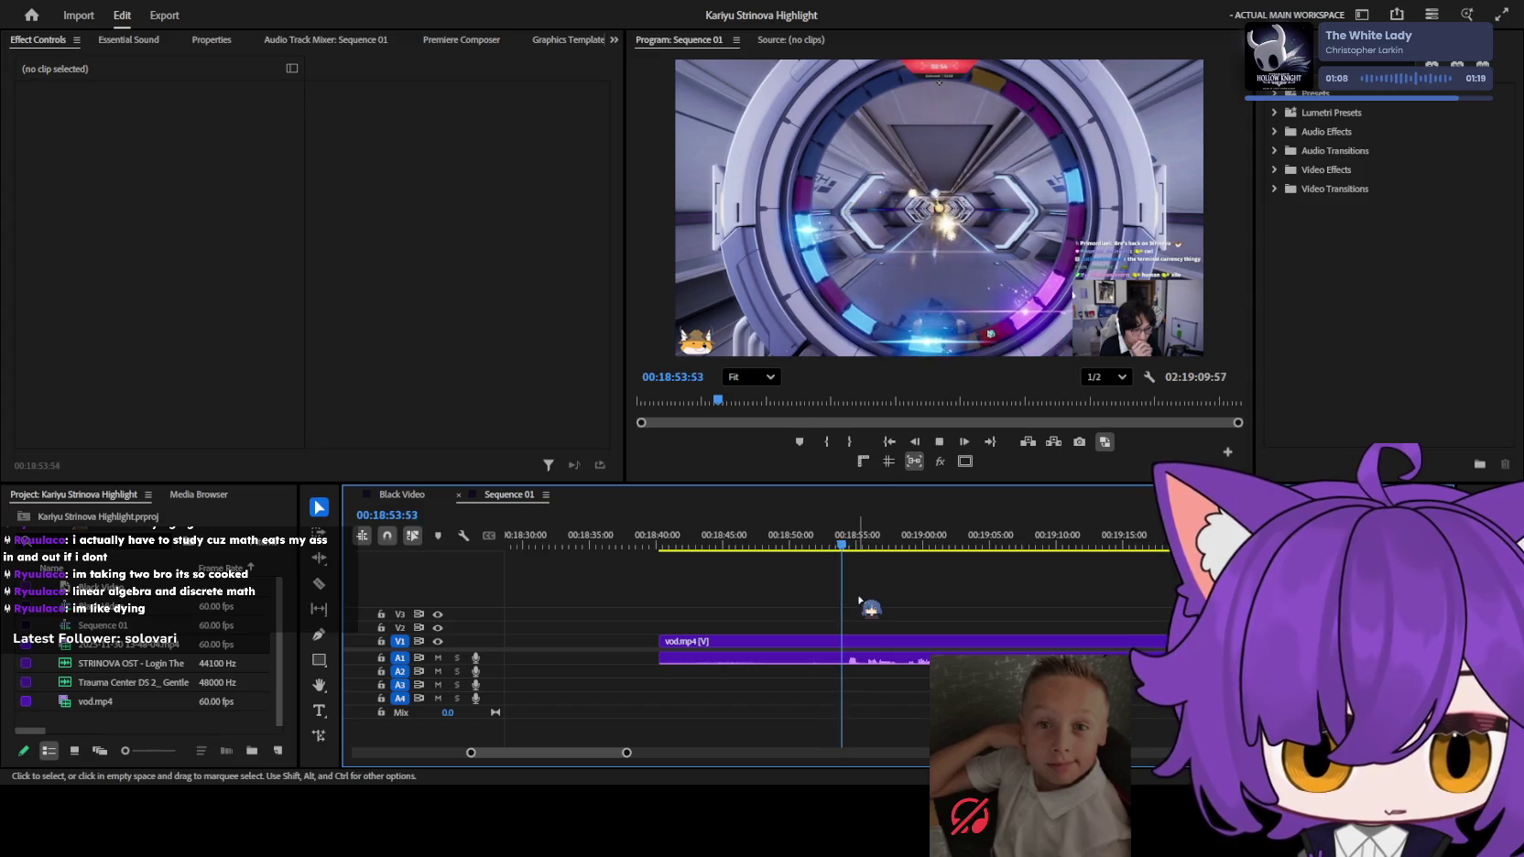
key("equal")
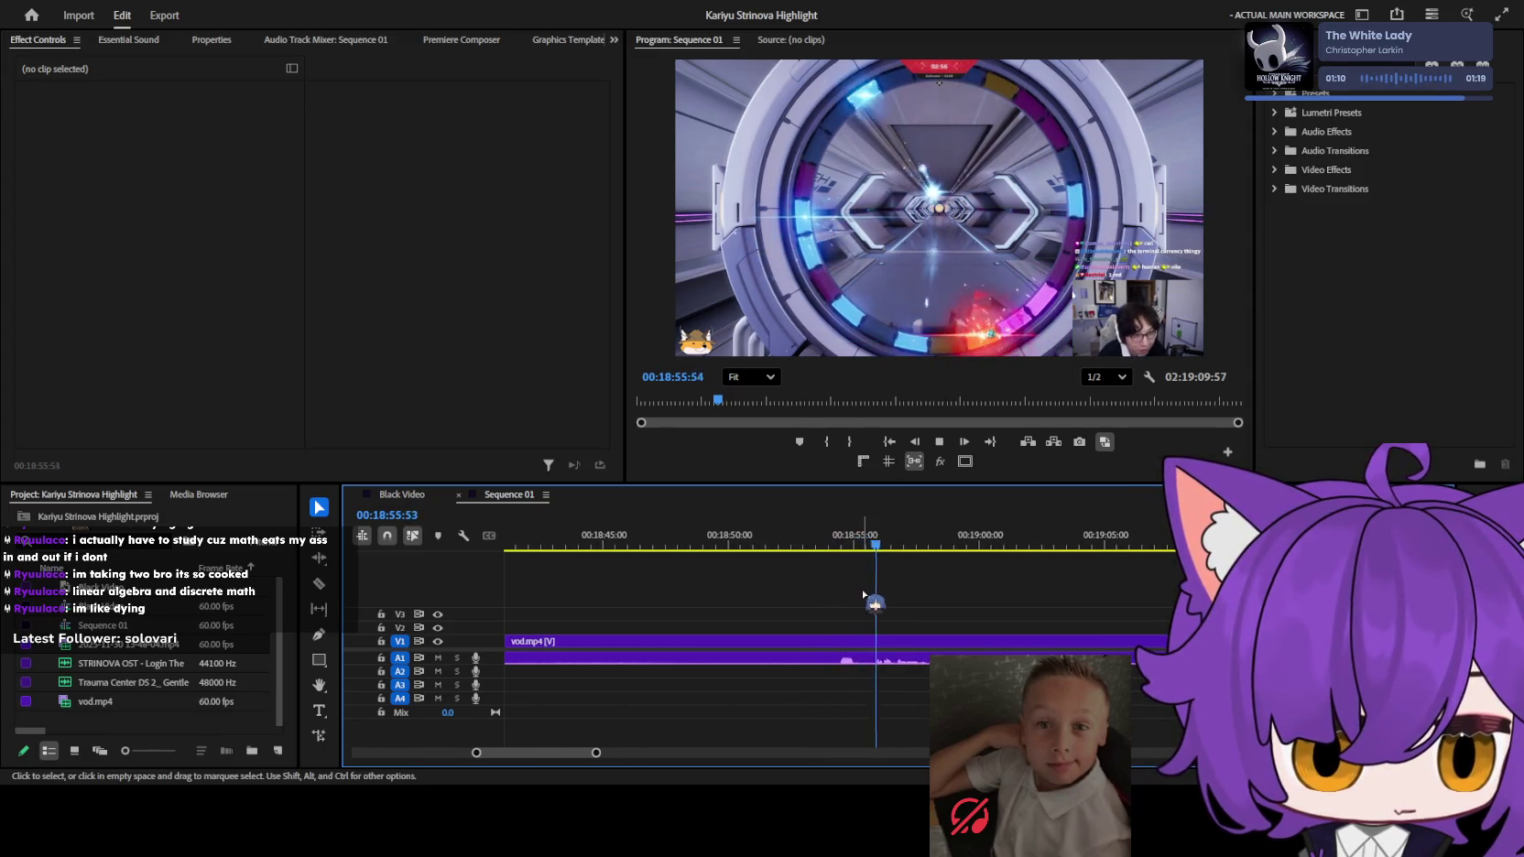
key("equal")
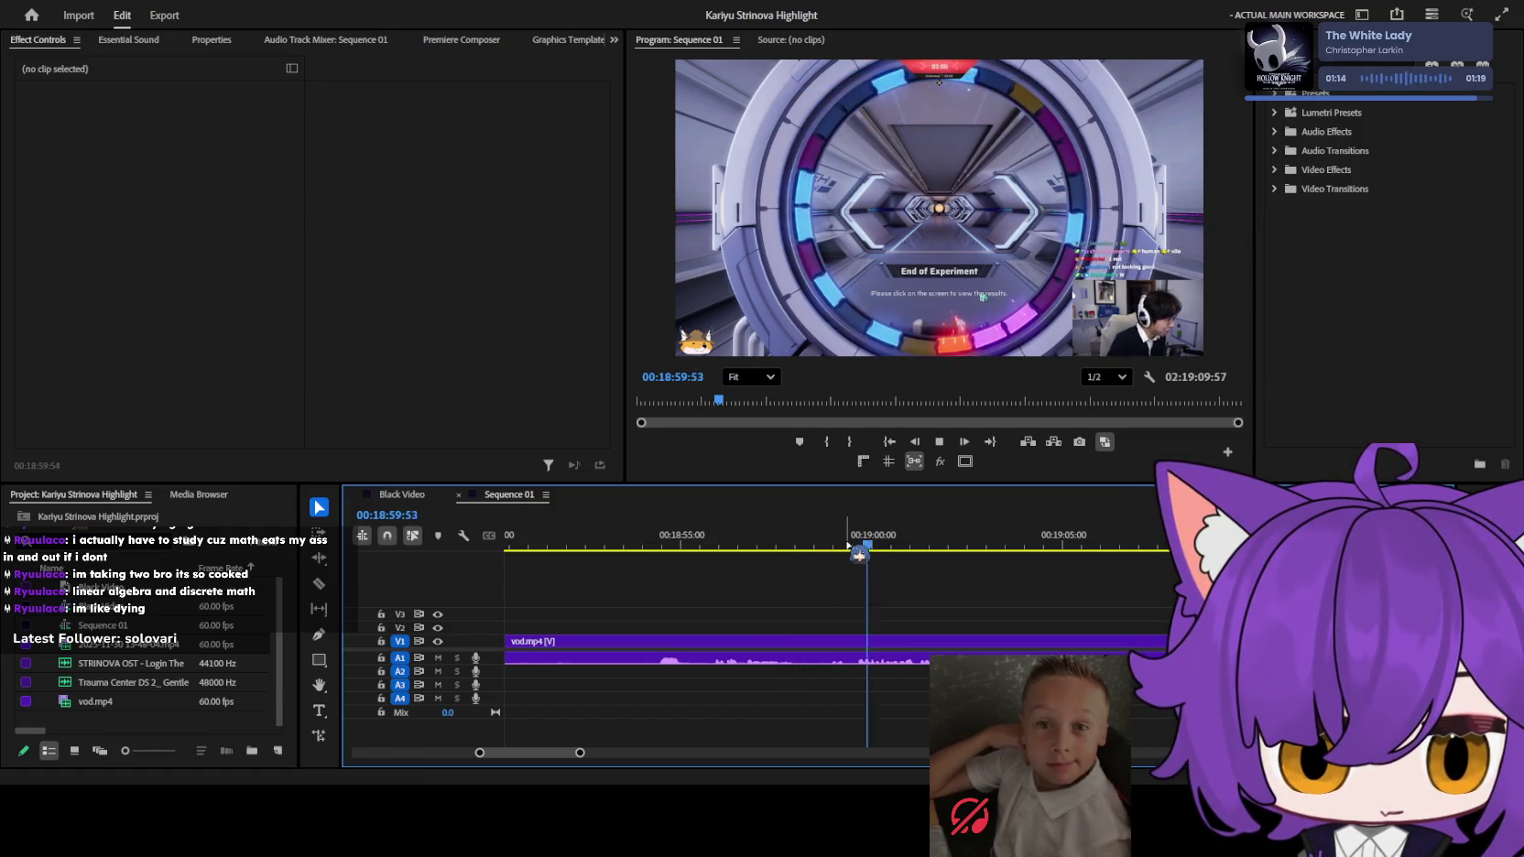
mouse_move(858, 554)
left_mouse_down()
mouse_move(818, 549)
mouse_move(1092, 548)
left_mouse_up()
key("c")
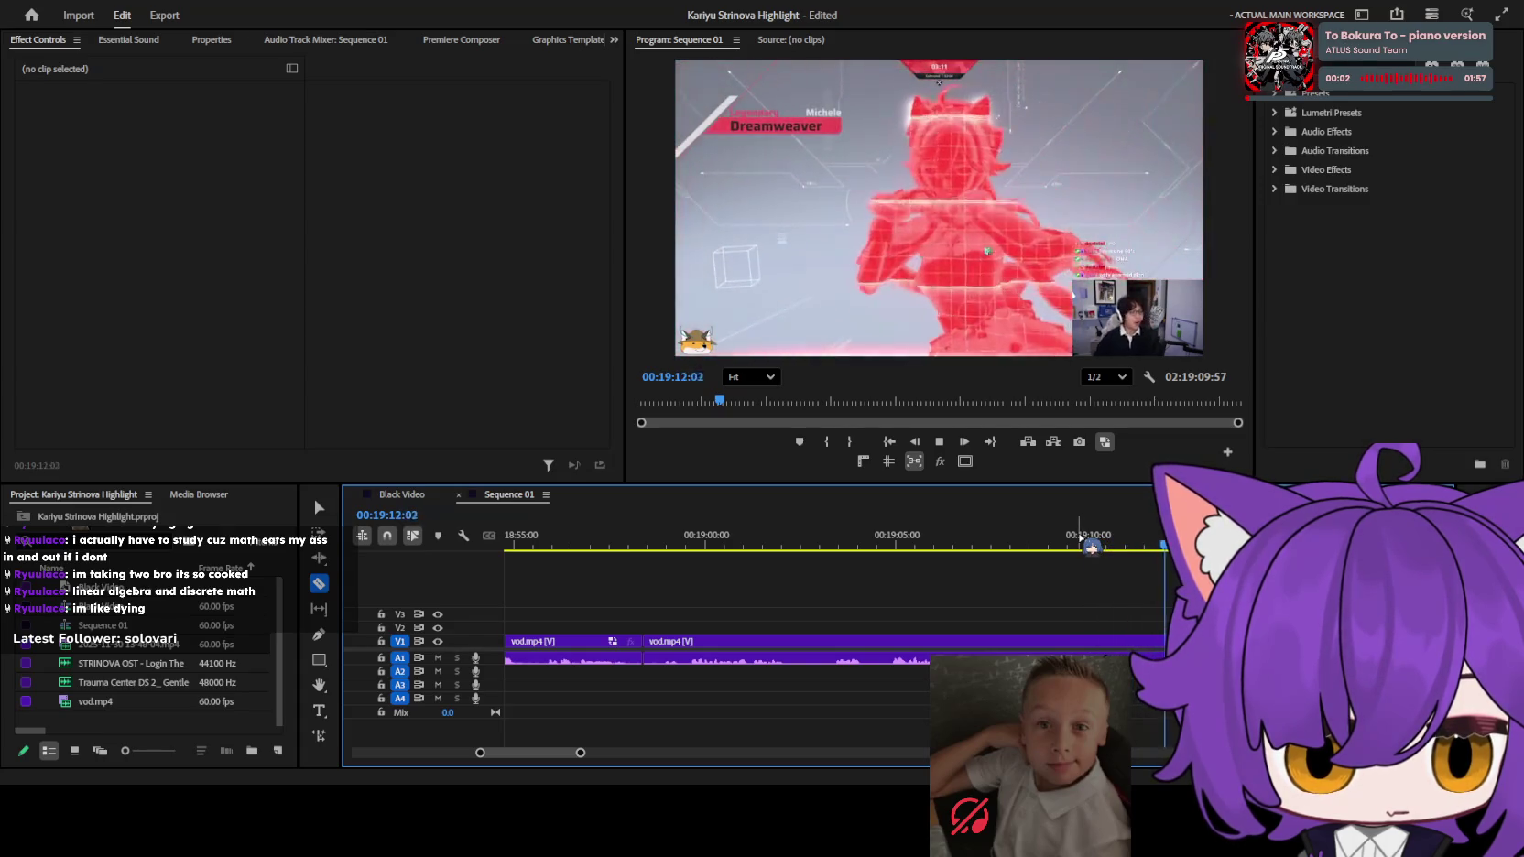
Play from about 19:07 and razor-split the clip at 19:10.
left_click(1007, 547)
key("space")
key("equal")
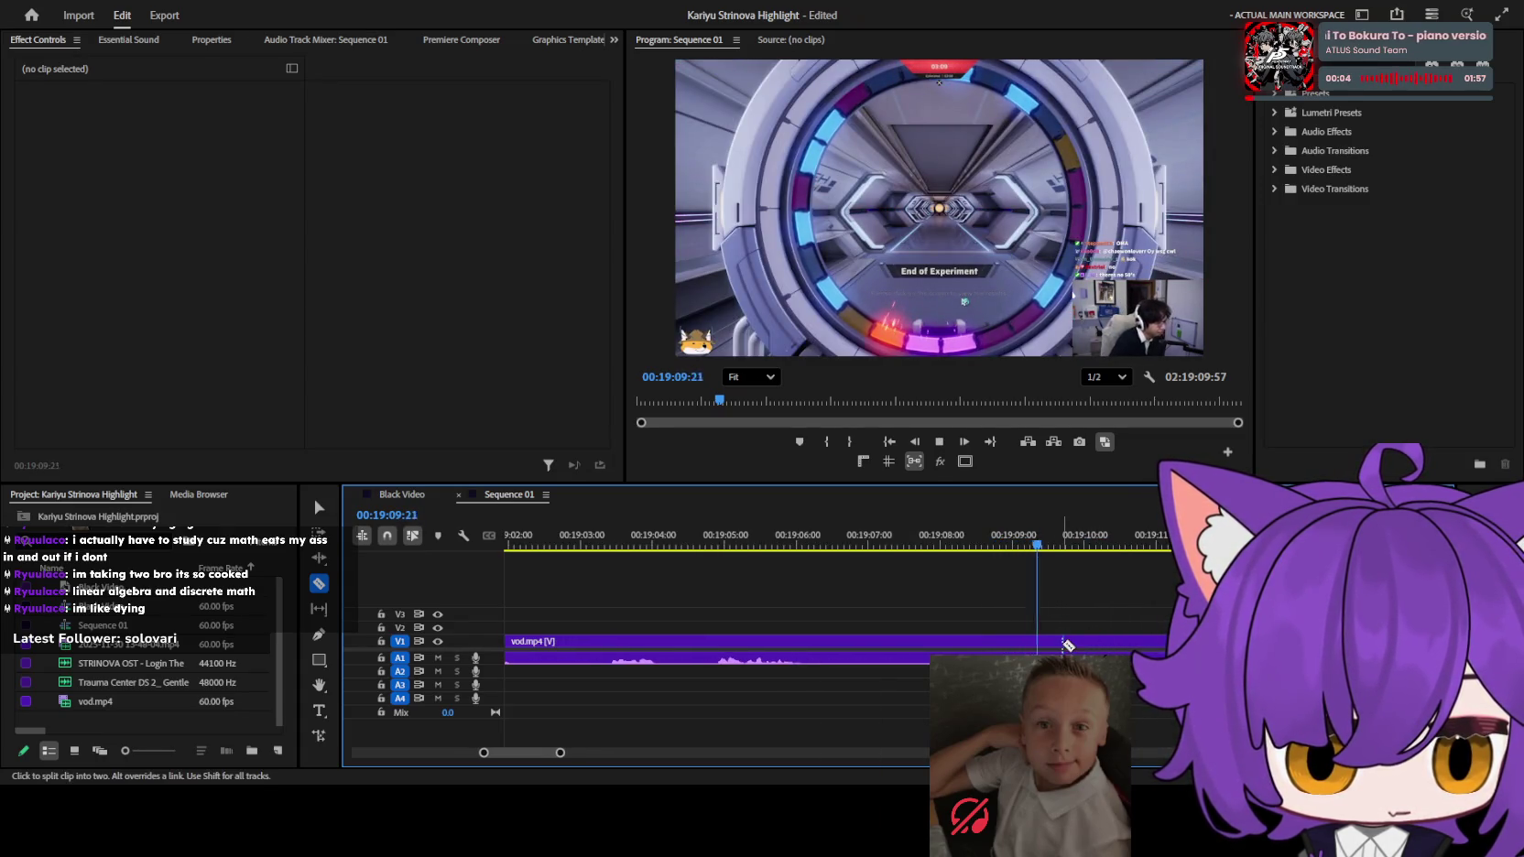
left_click(998, 641)
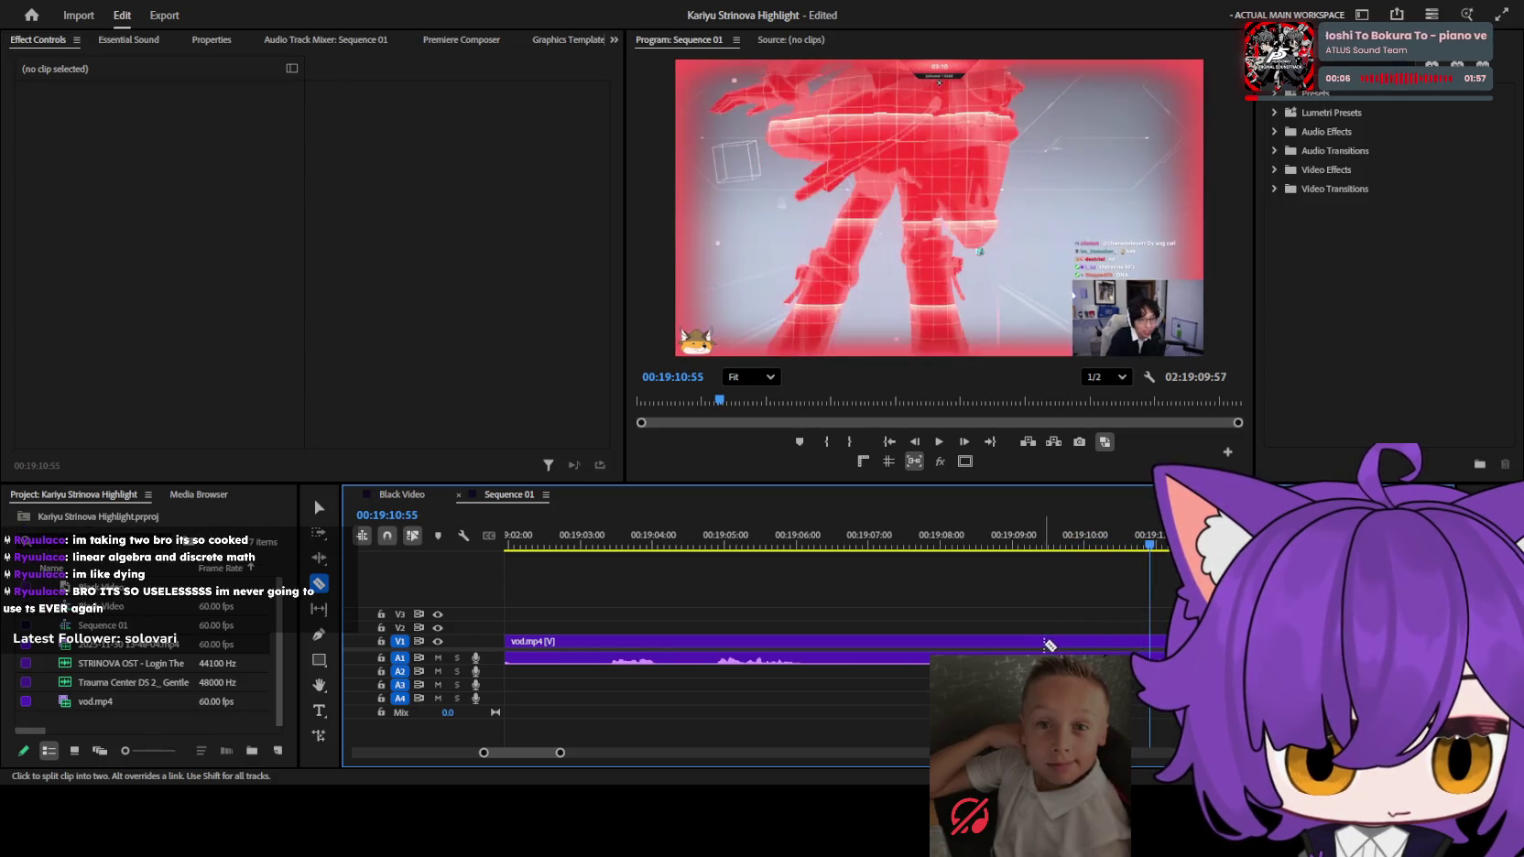
Delete the piece between 18:58 and 19:10, then play the footage after the gap.
key("v")
left_click(954, 640)
key("minus")
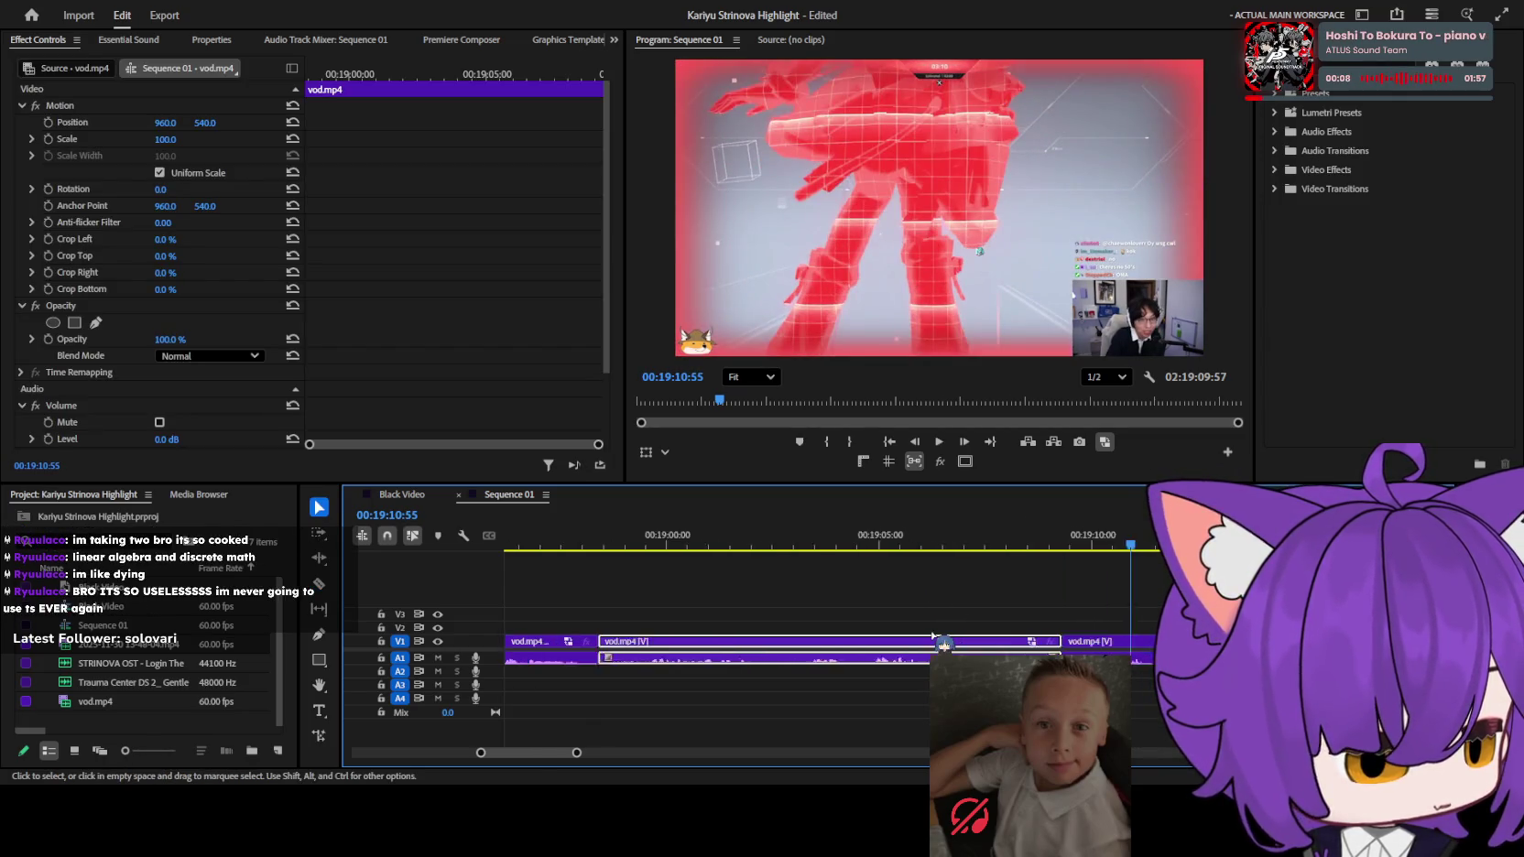
key("Delete")
key("minus")
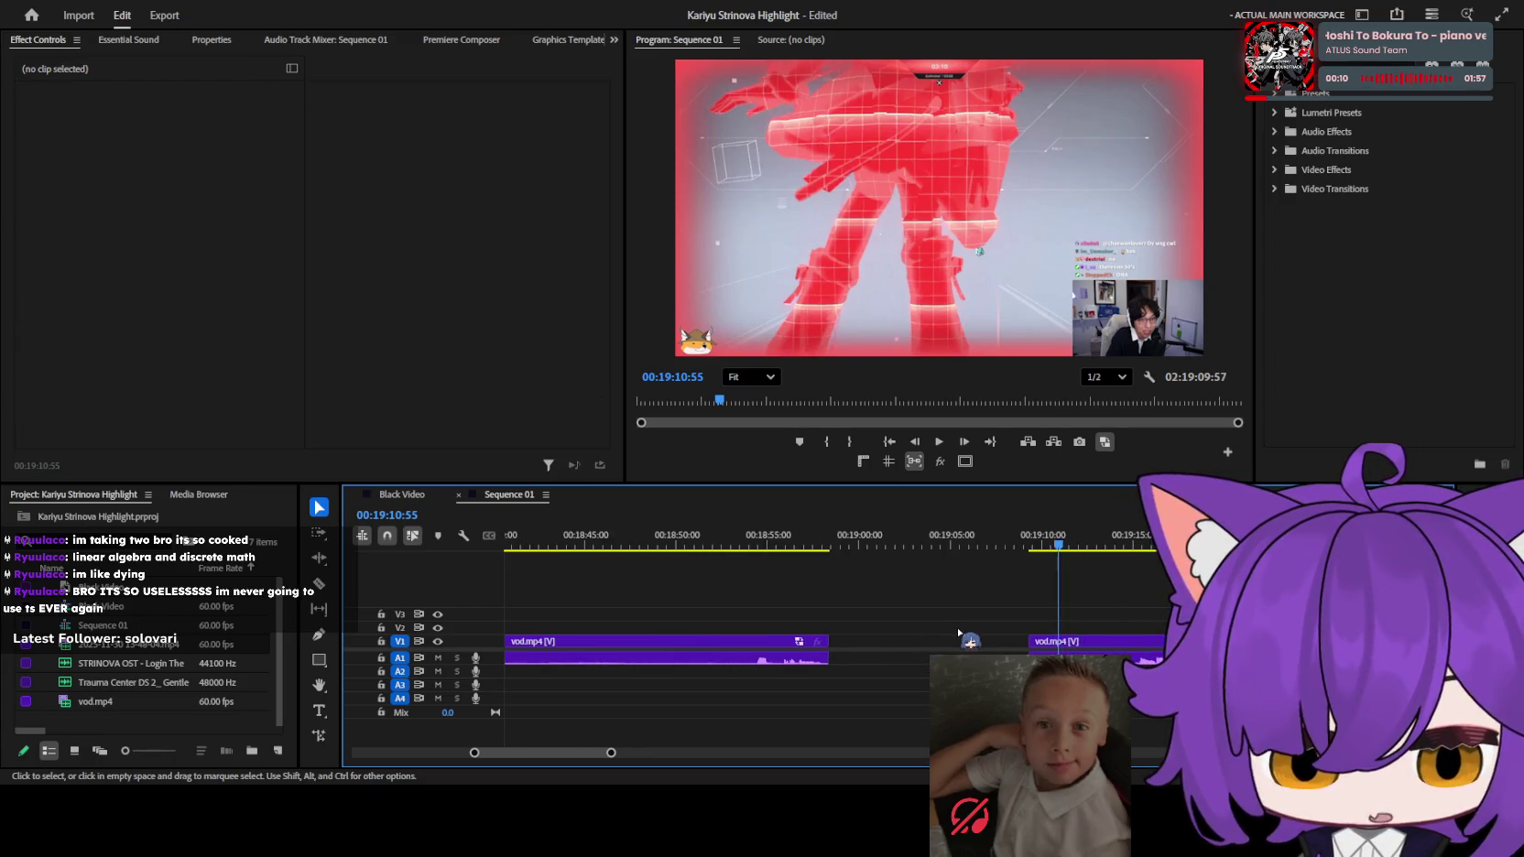
key("minus")
key("minus")
left_click(1011, 545)
key("minus")
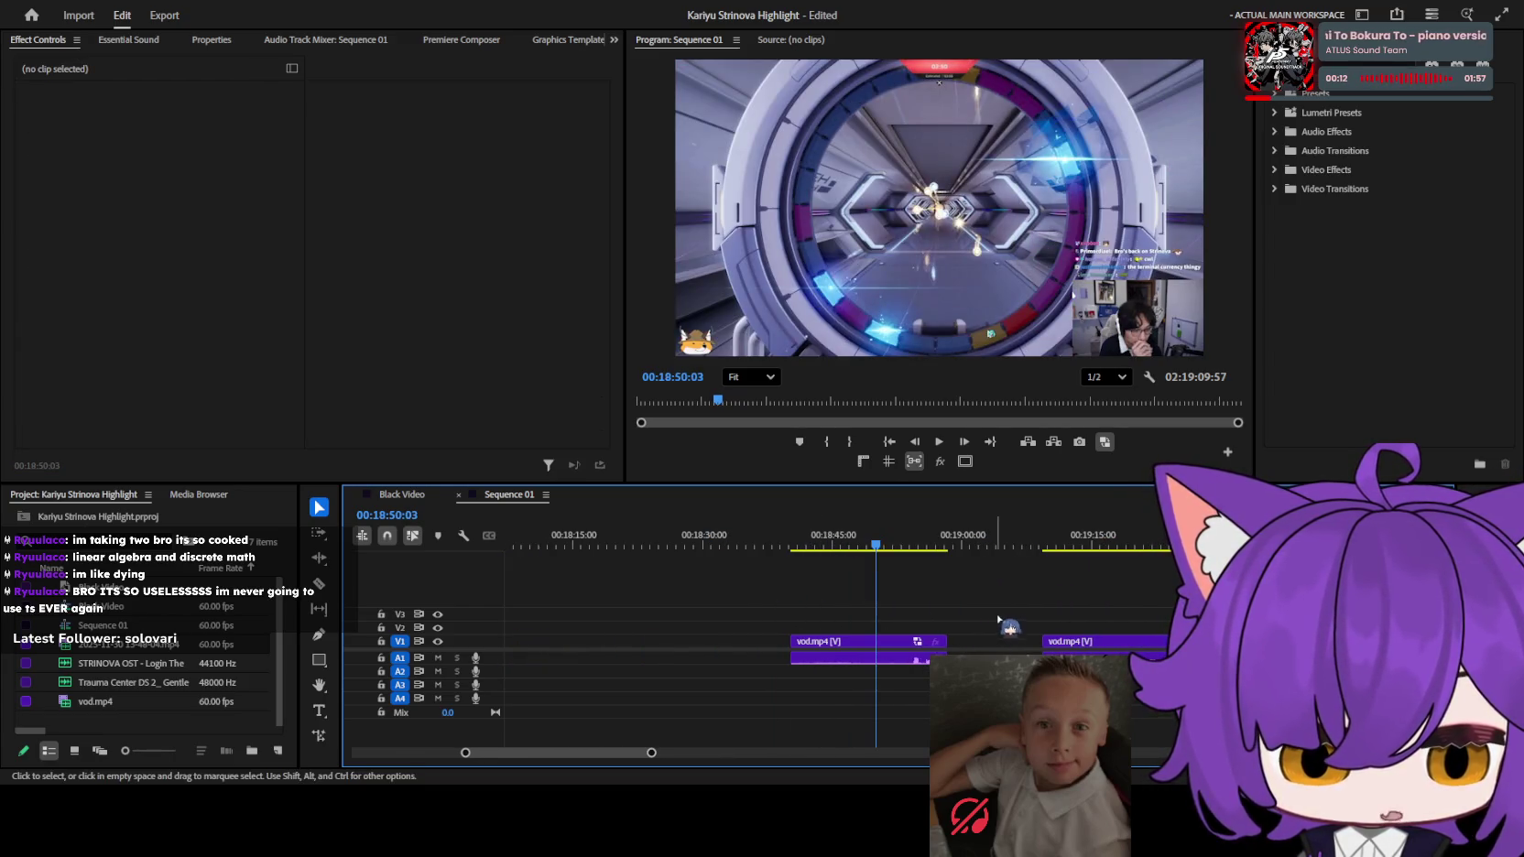
key("space")
key("equal")
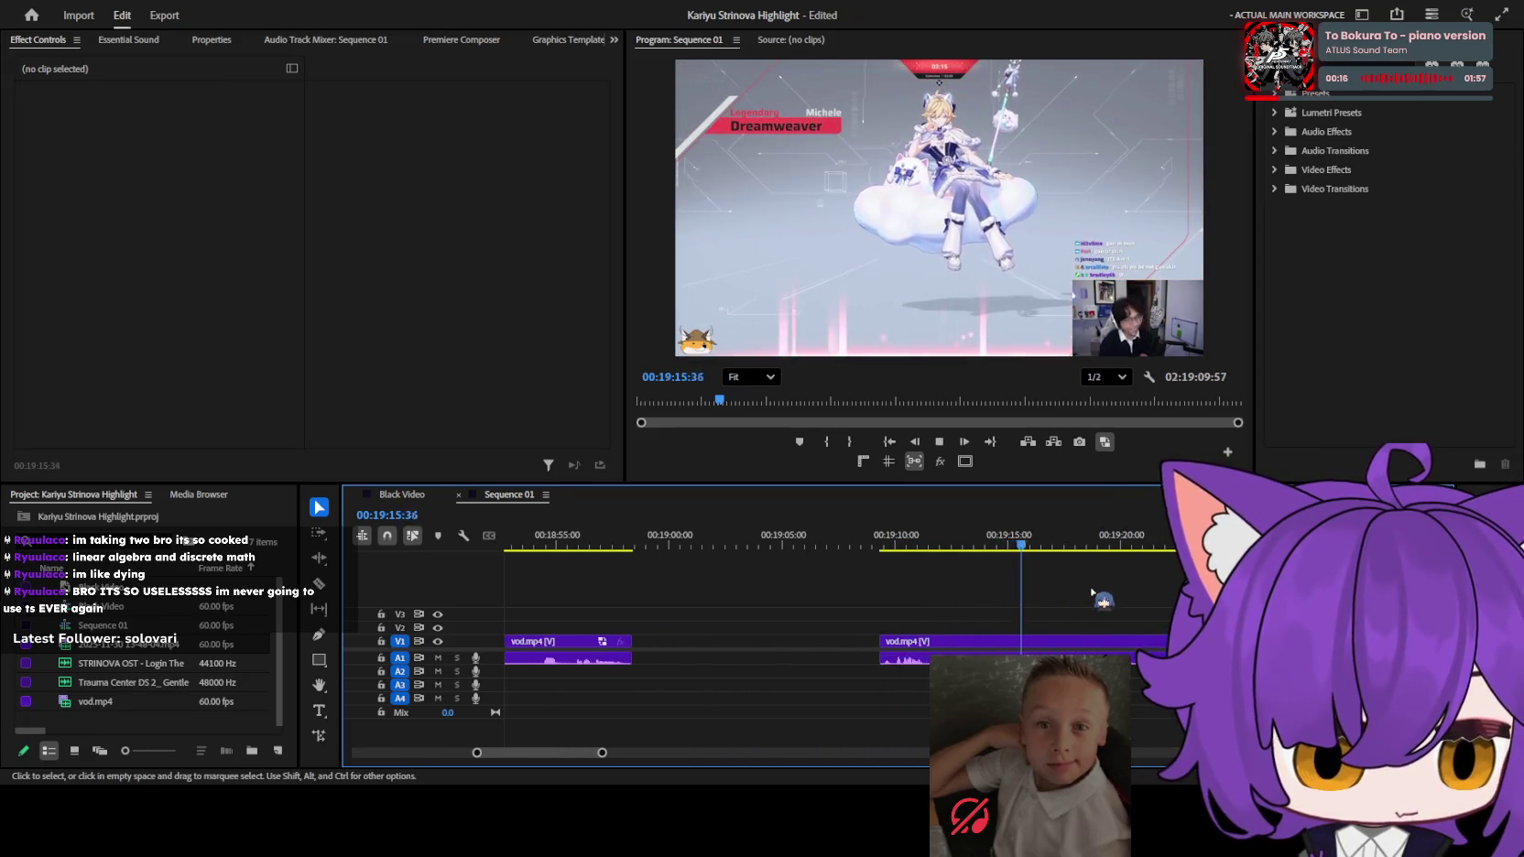
Split vod.mp4 near 19:18 with Ctrl+K, then scrub ahead past 21:19.
key("equal")
key("ctrl+k")
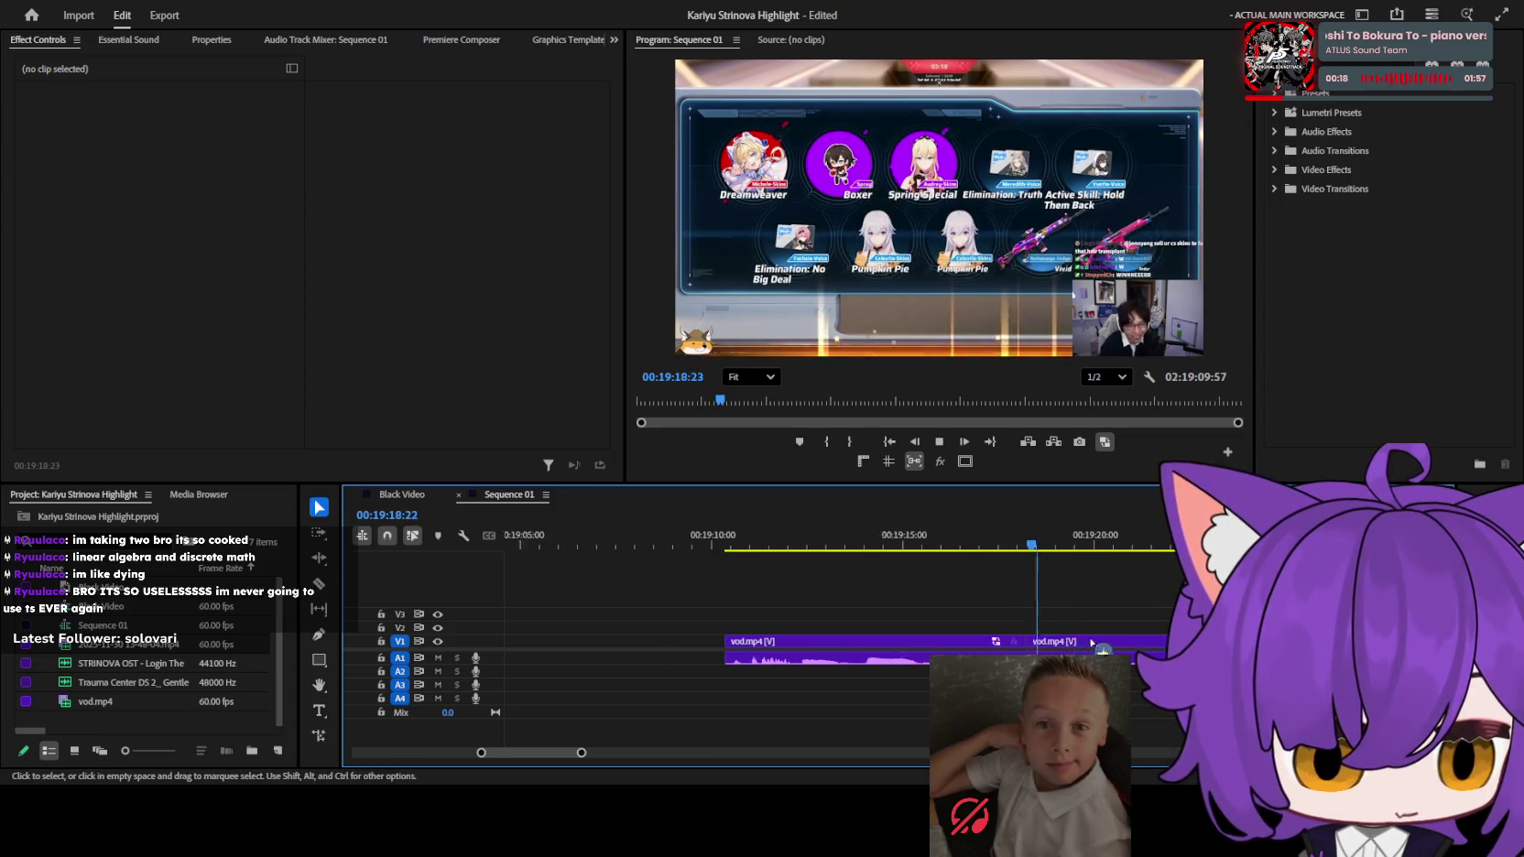
key("minus")
key("minus")
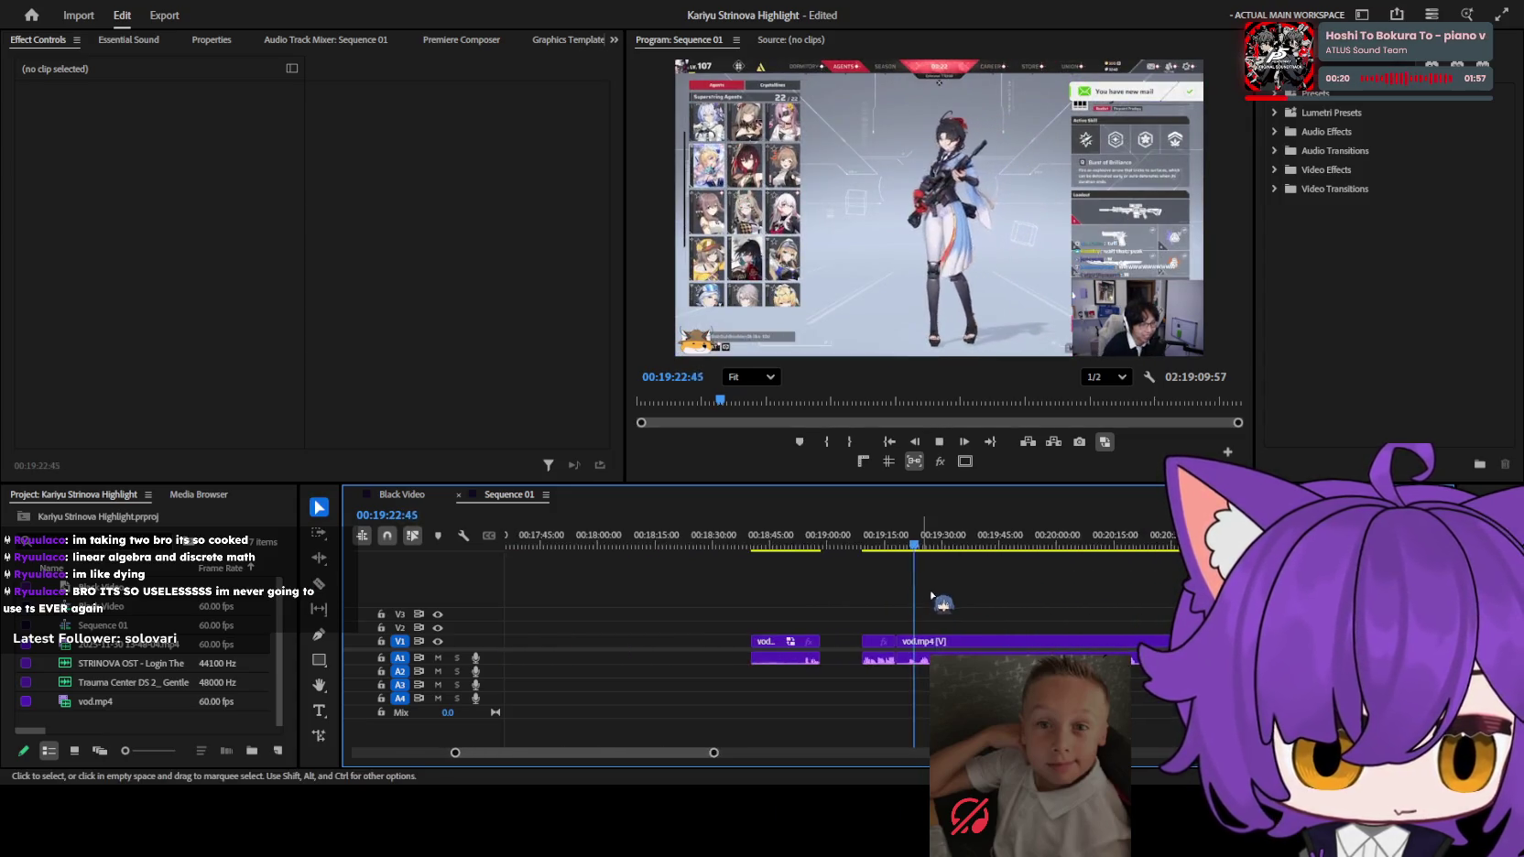
left_click(956, 546)
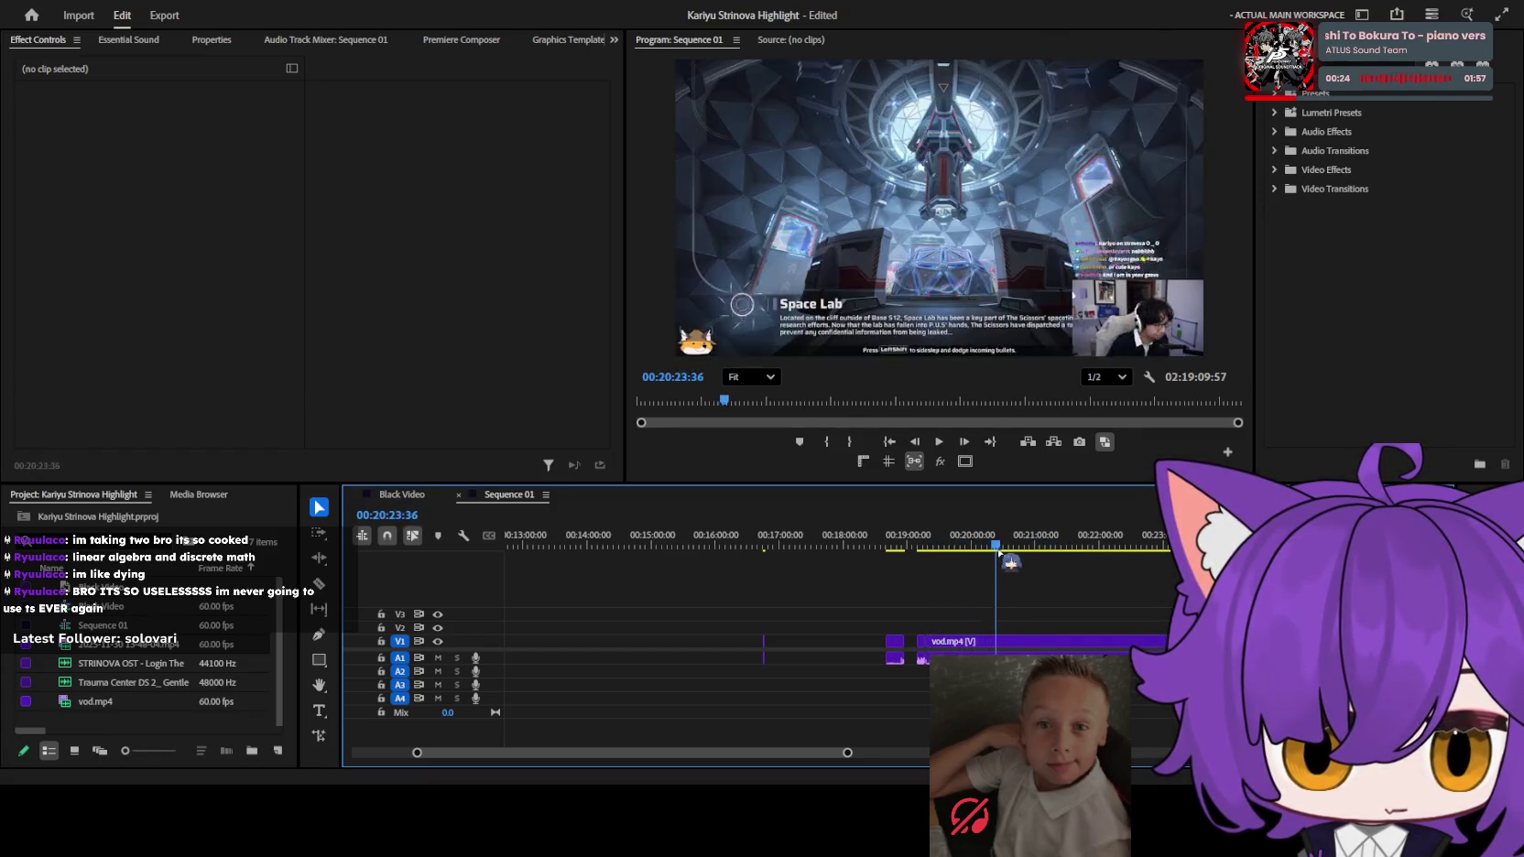
left_click_drag(956, 547, 1277, 547)
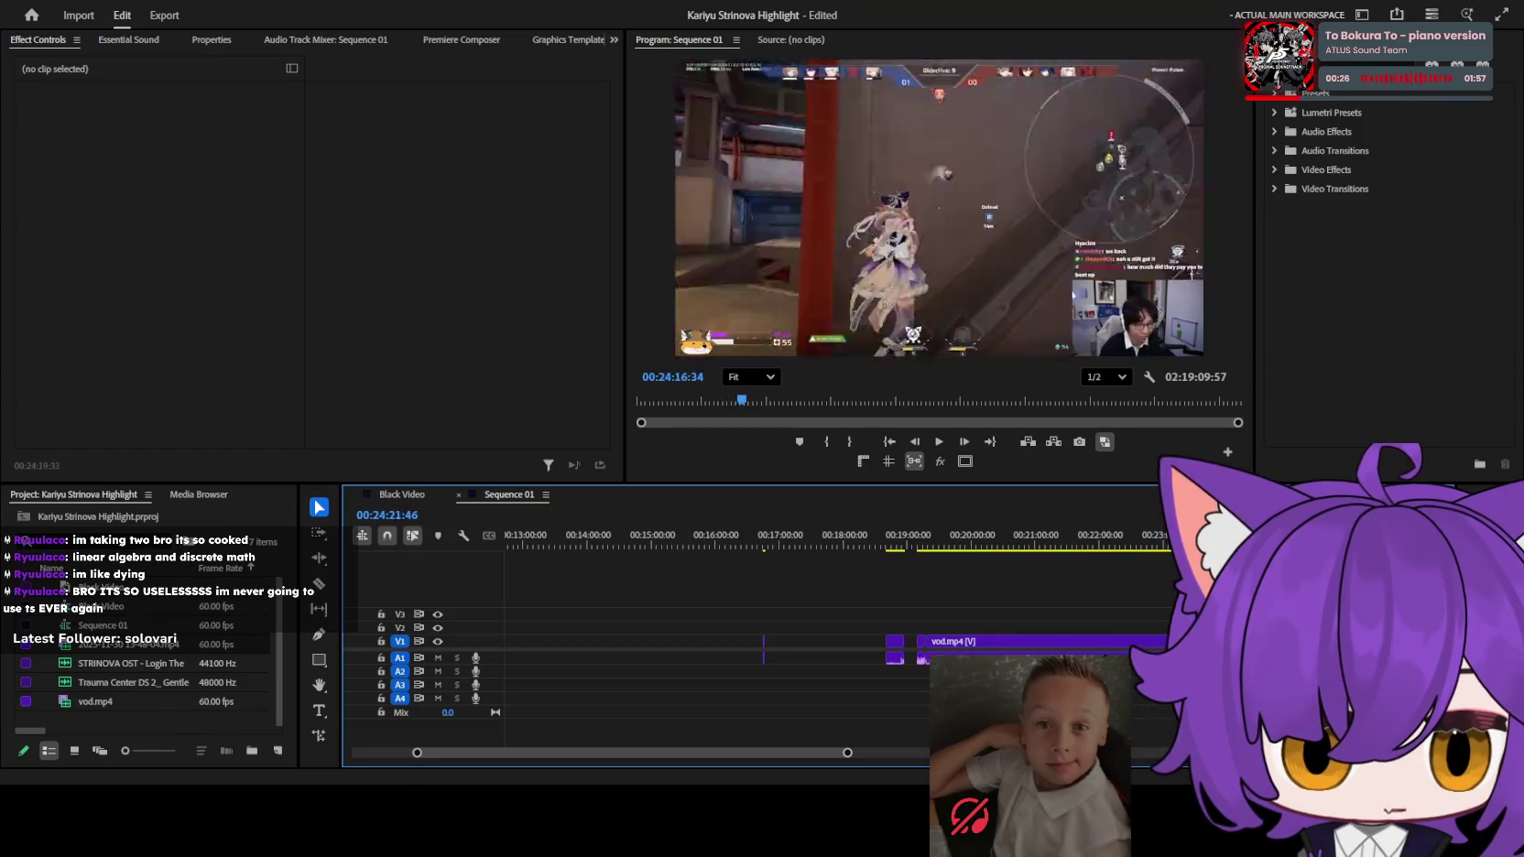
key("minus")
key("minus")
left_click_drag(737, 547, 945, 519)
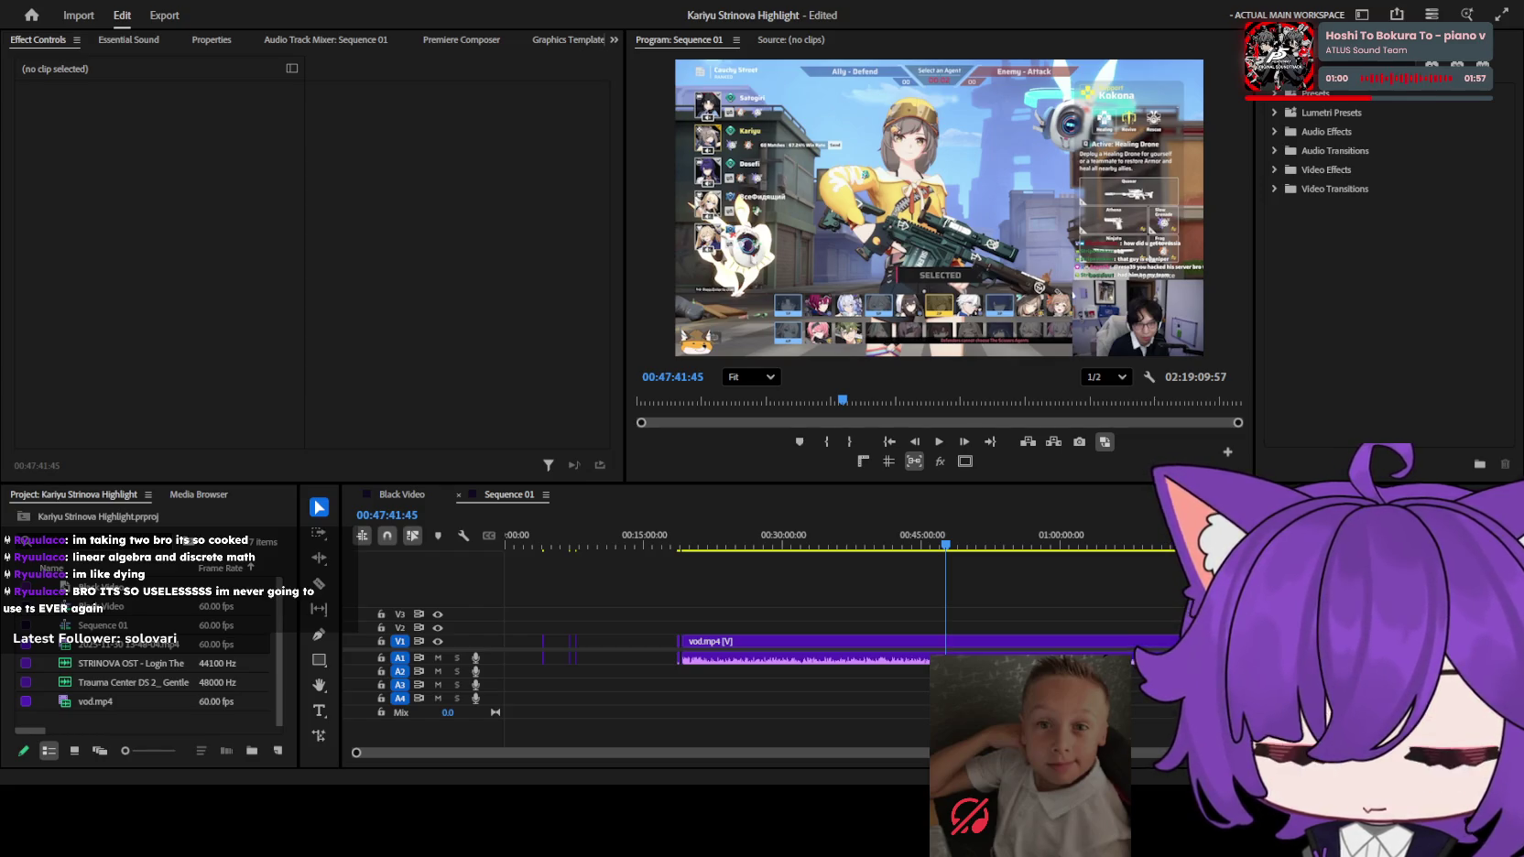
Scrub back to about 19:22 and start playing the footage from there.
left_click(705, 461)
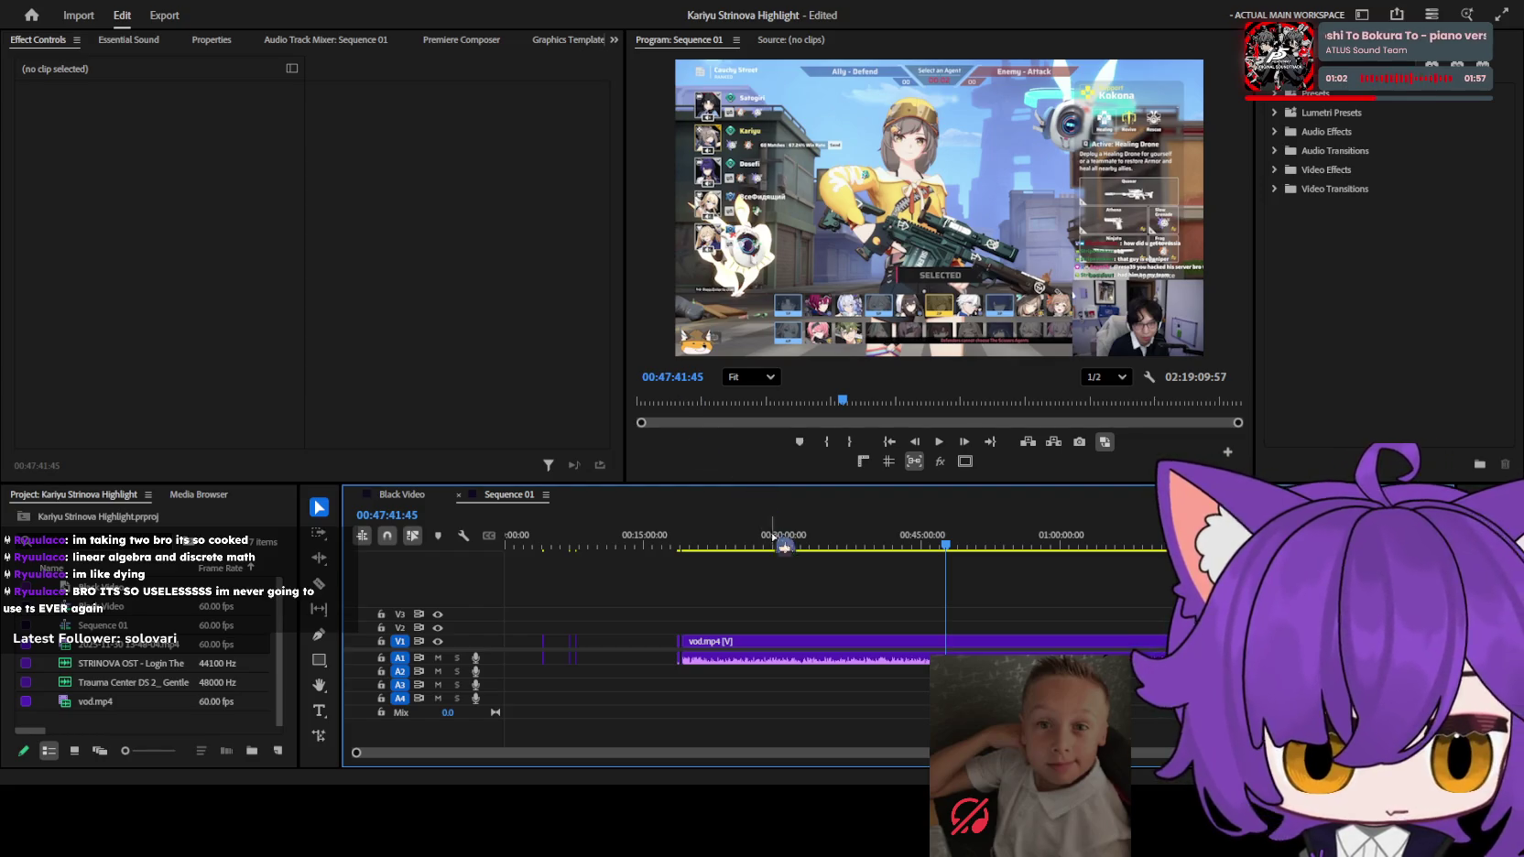
left_click(708, 543)
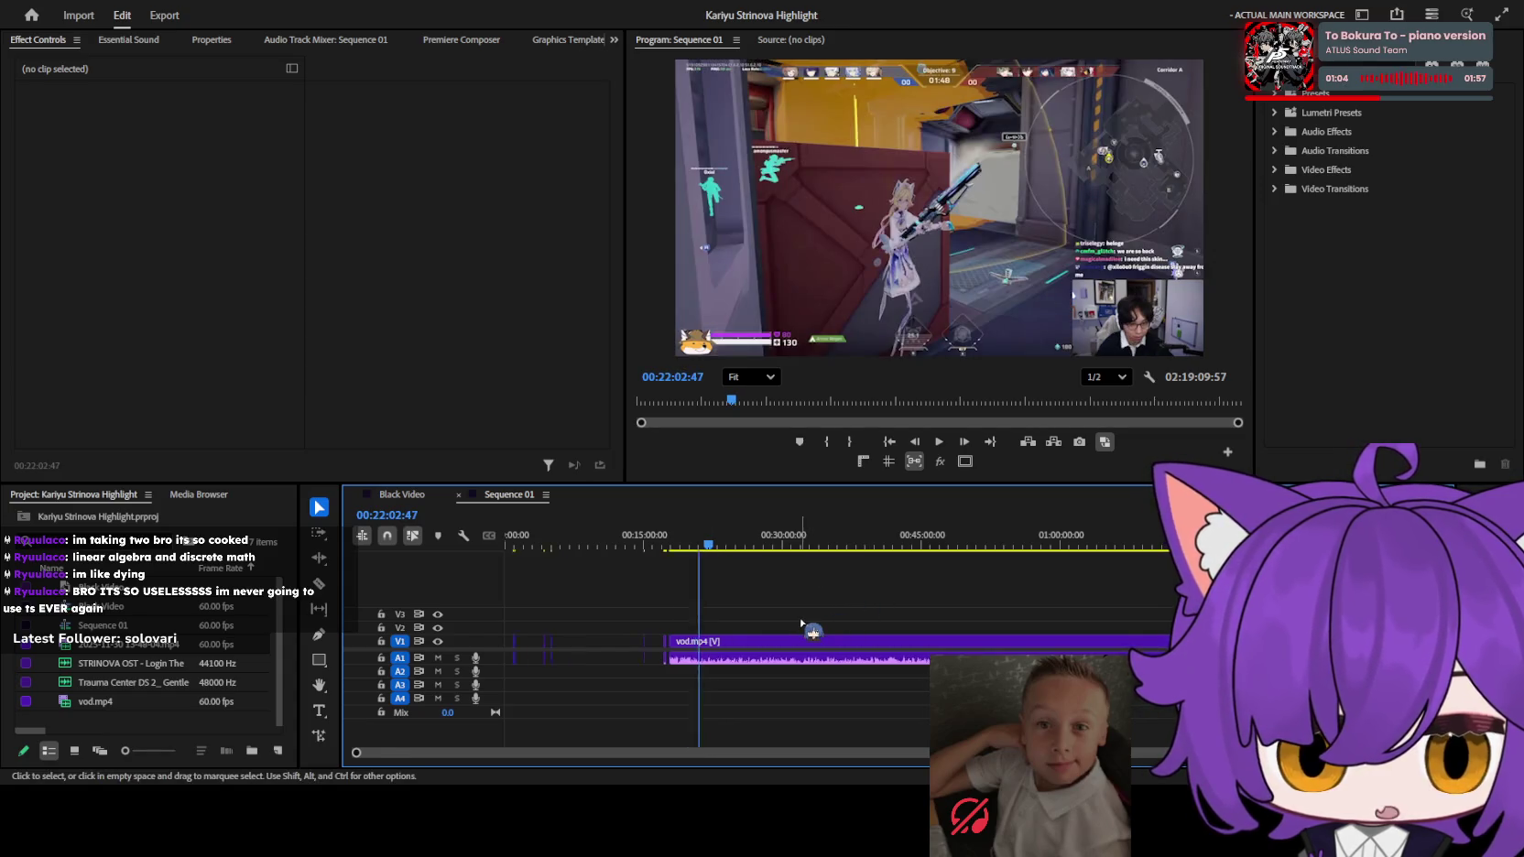
scroll(806, 632, "up", 2)
left_click(760, 546)
mouse_move(774, 556)
left_mouse_down()
mouse_move(829, 542)
mouse_move(804, 542)
left_mouse_up()
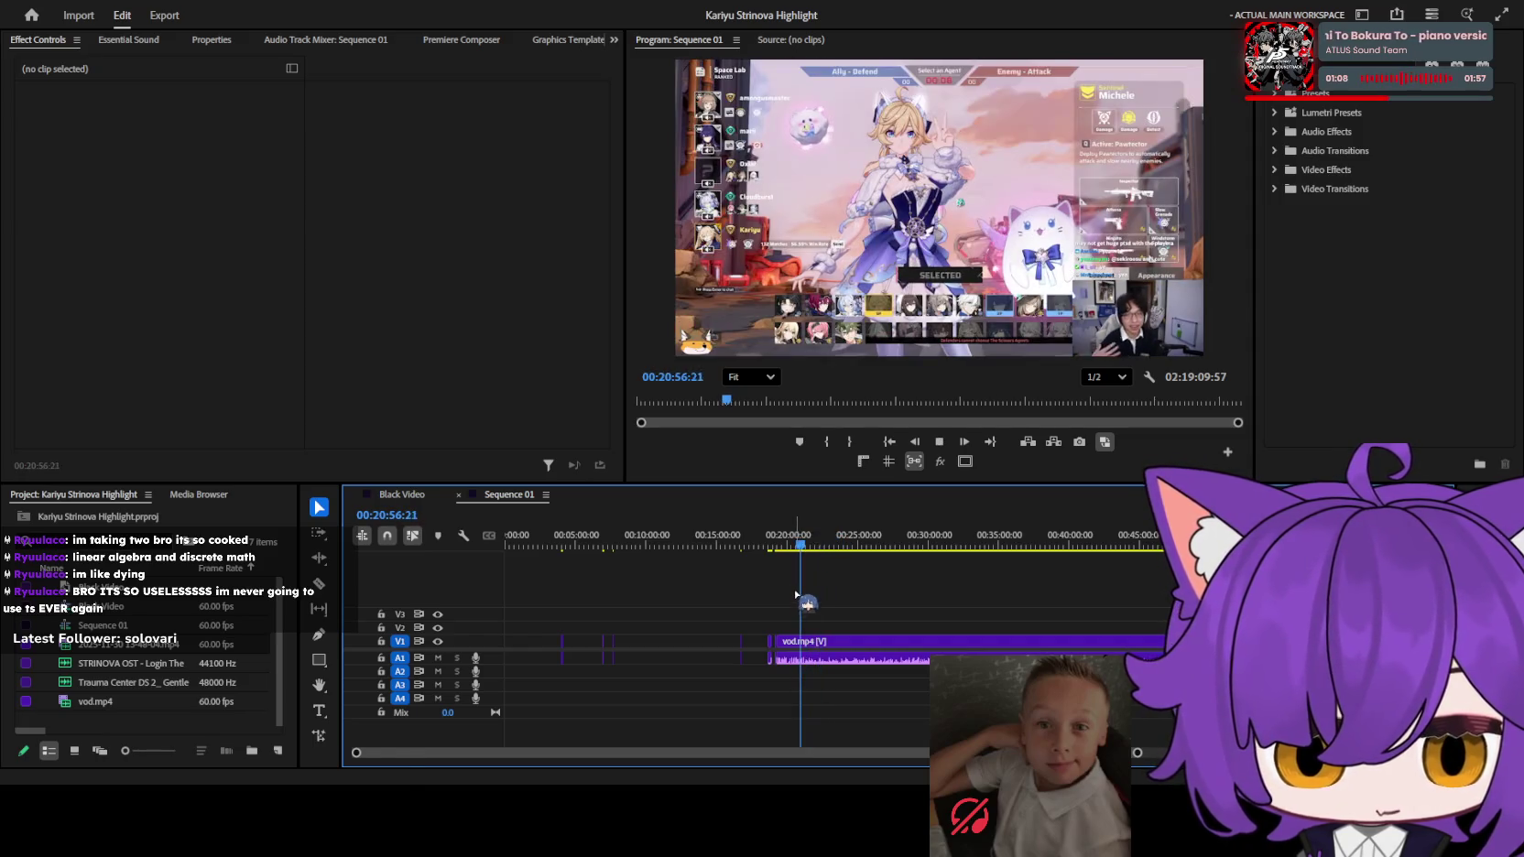
scroll(805, 595, "up", 2)
scroll(769, 599, "up", 2)
scroll(763, 586, "up", 2)
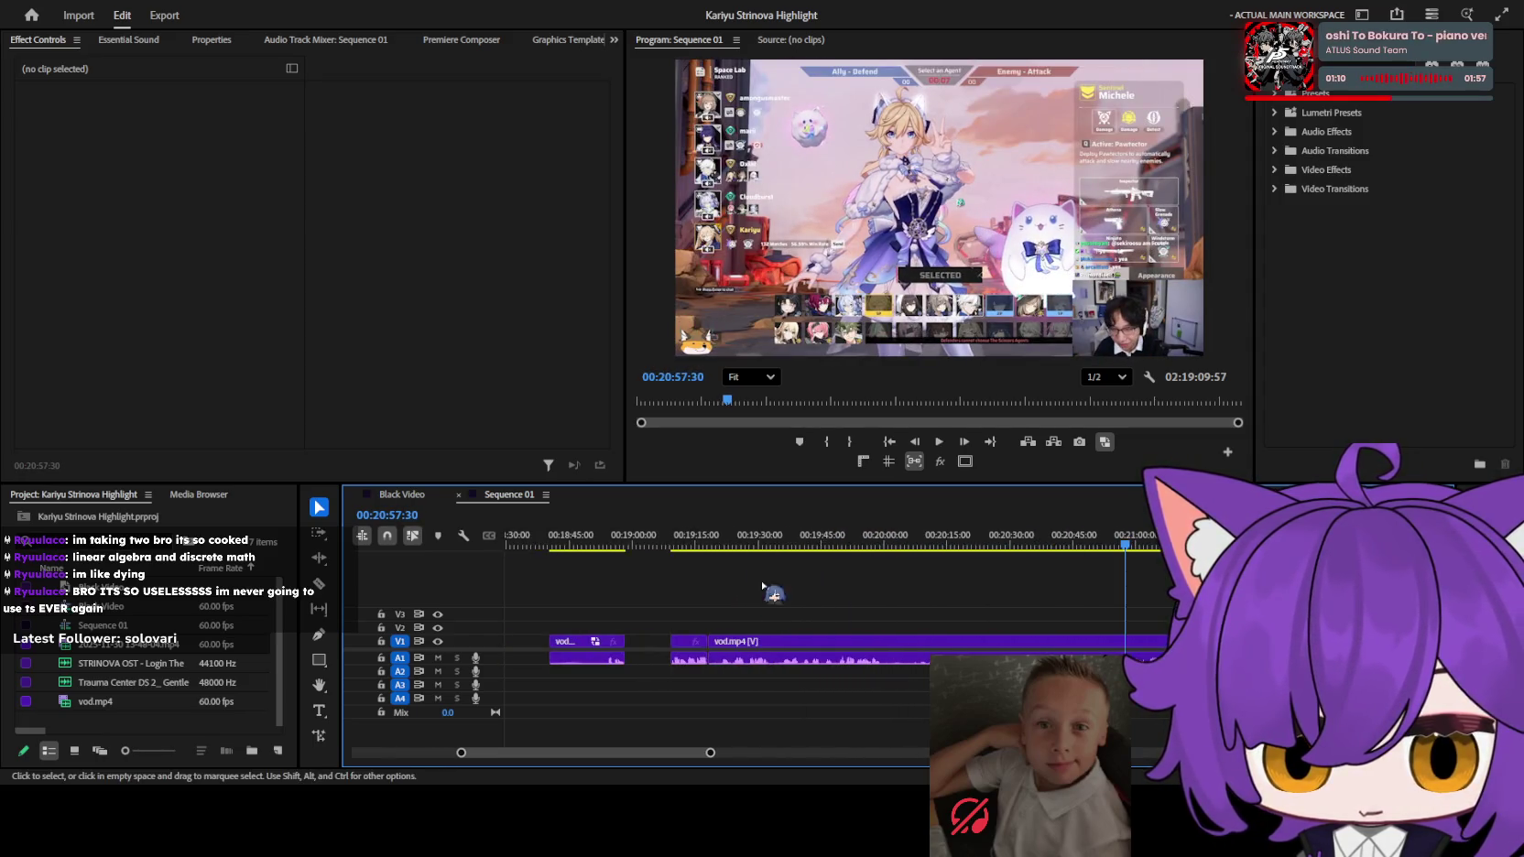
left_click(728, 542)
scroll(778, 623, "up", 3)
key("space")
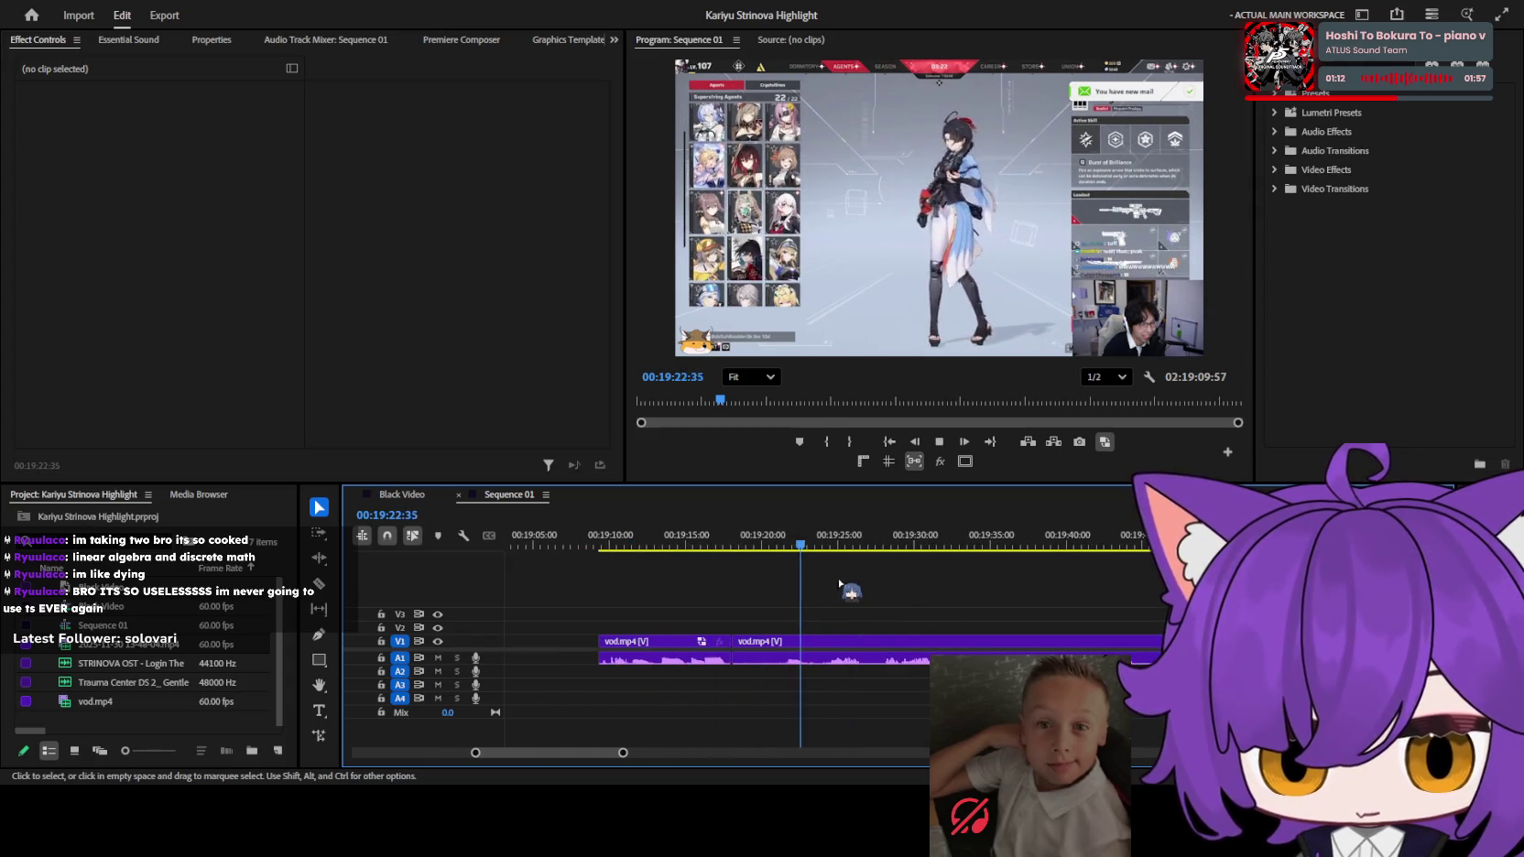
scroll(906, 572, "up", 2)
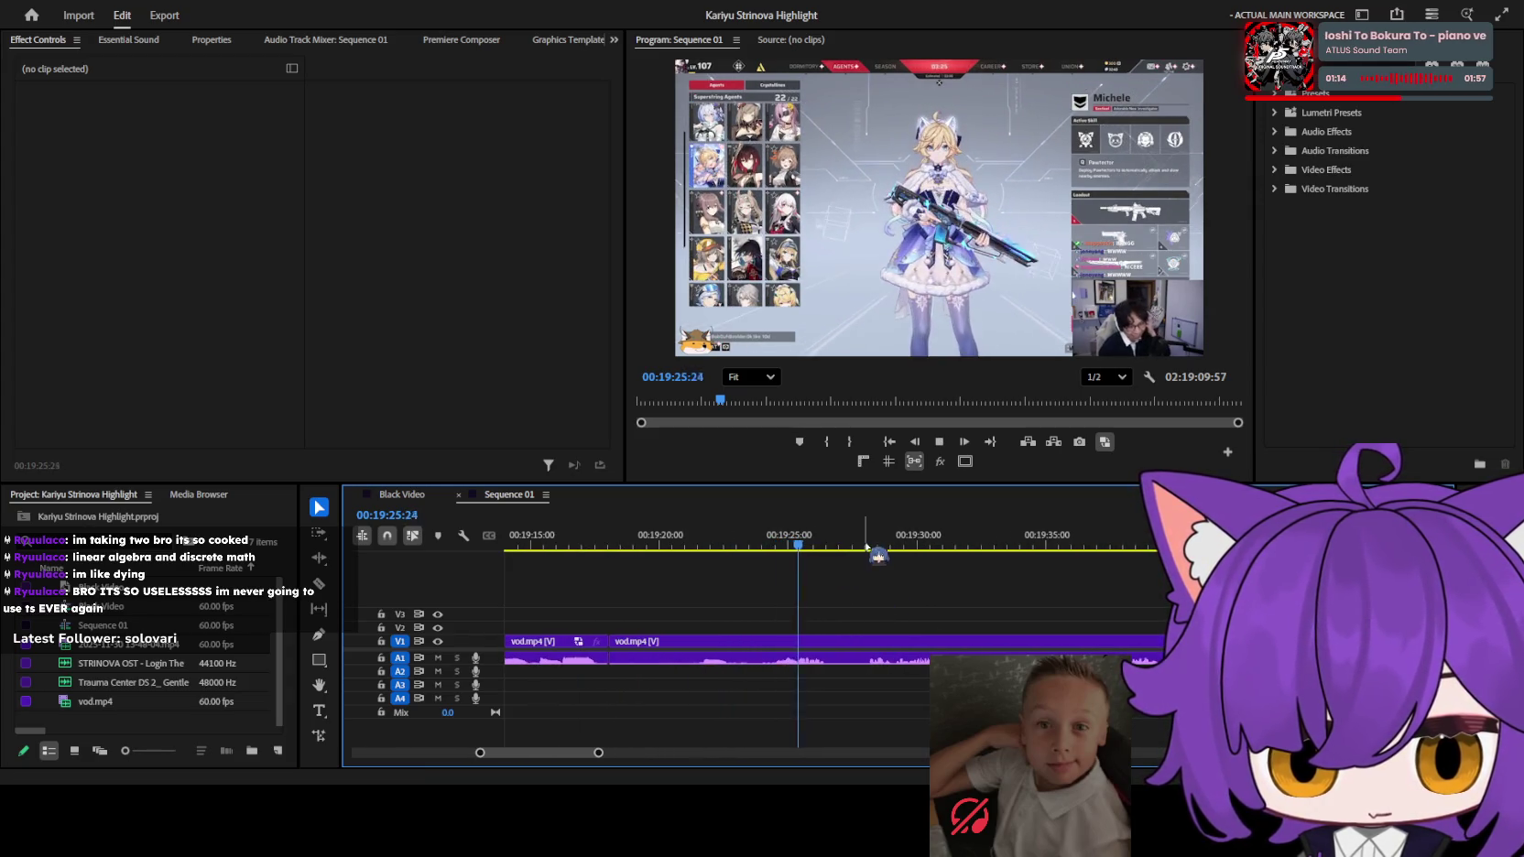
Step through 19:36, the 19:47 customize screen and the 20:14 Space Lab load to agent selection.
left_click(1091, 545)
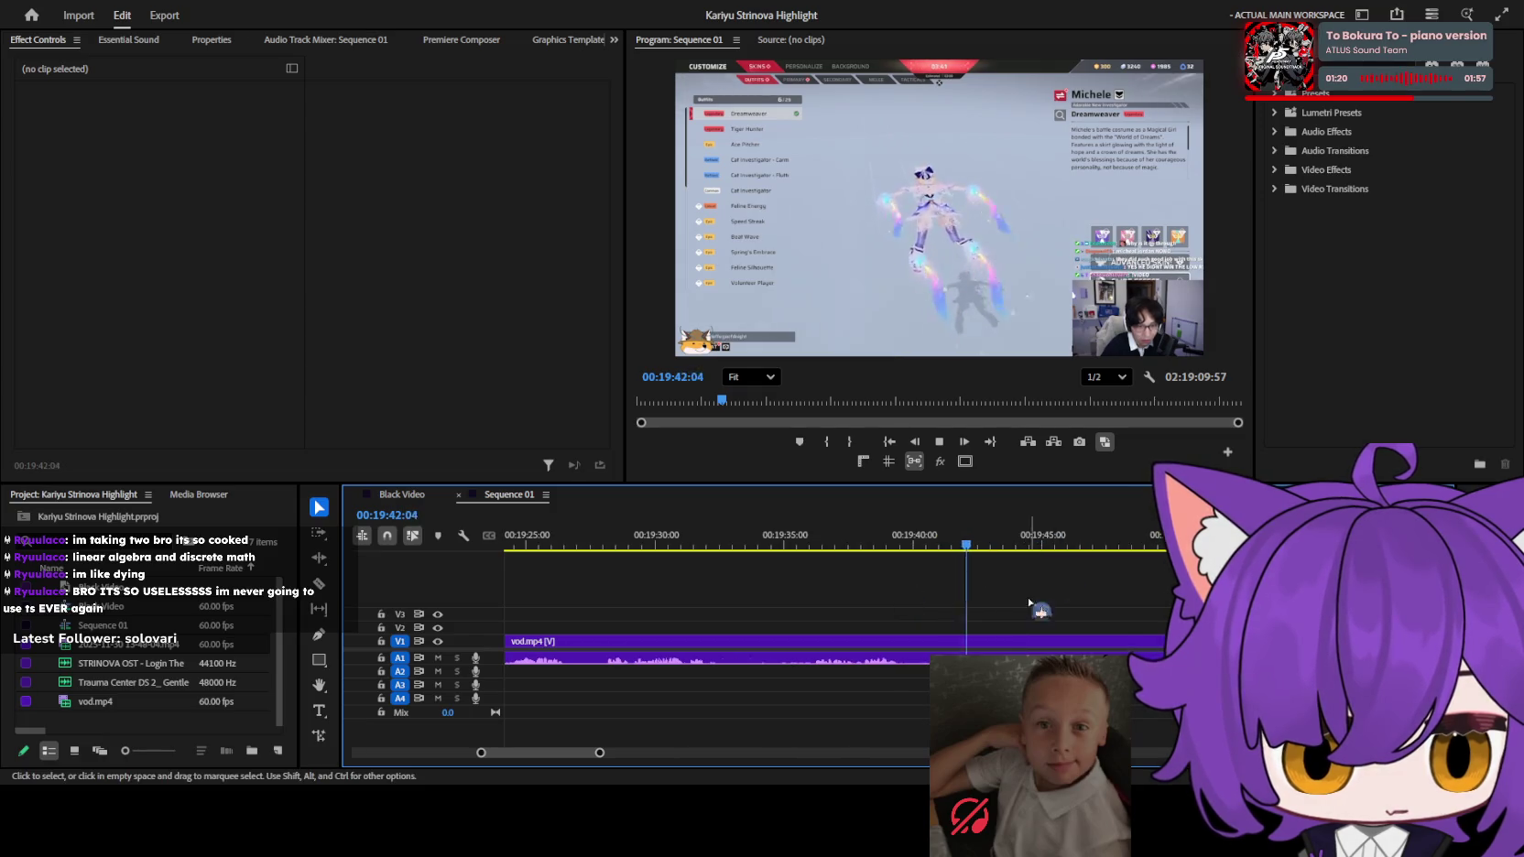
left_click(1060, 545)
left_click(935, 545)
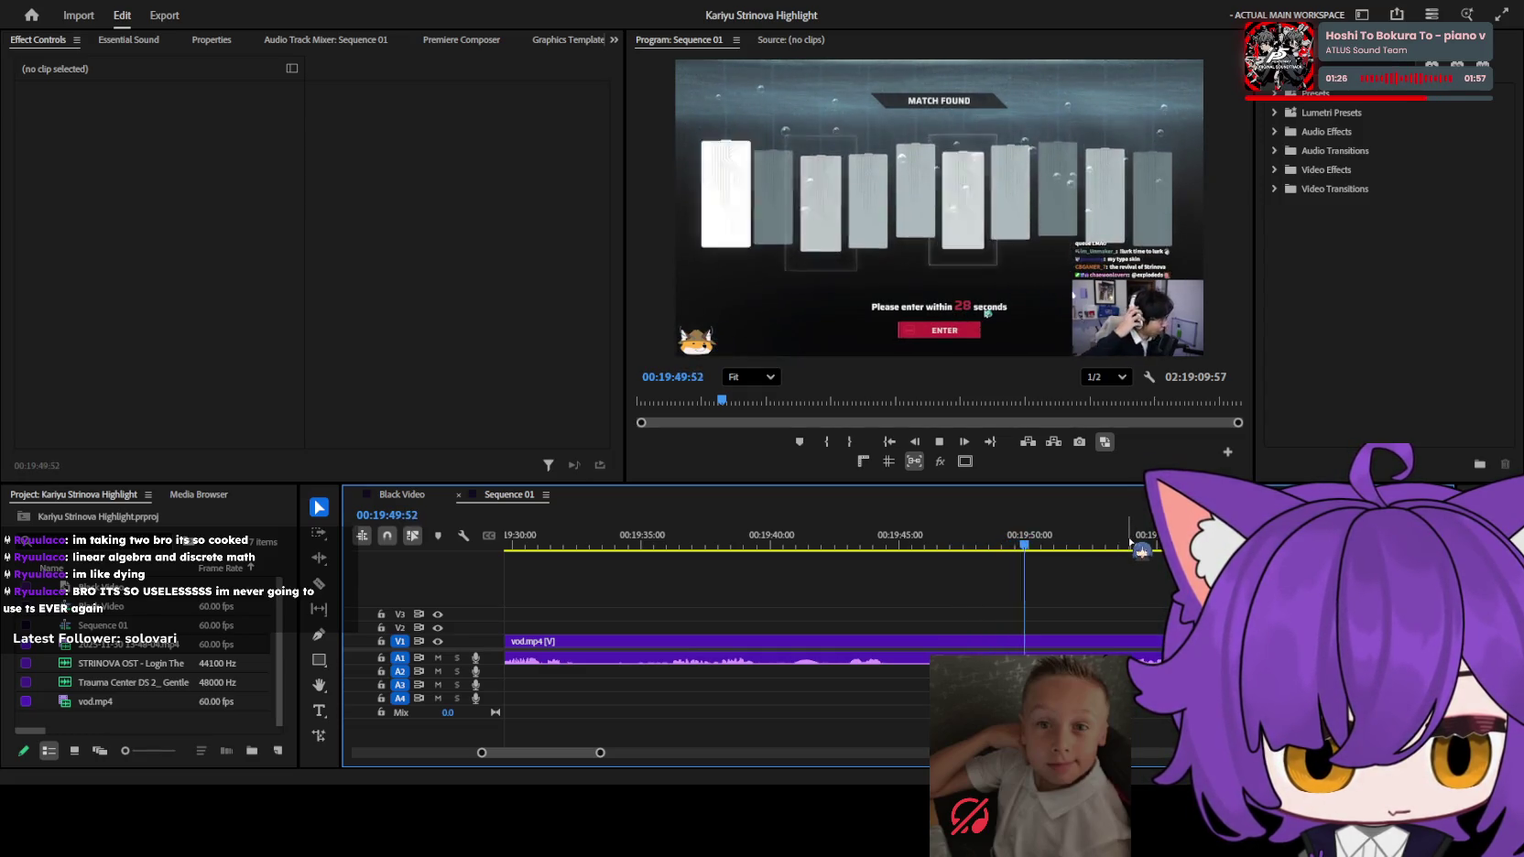
left_click(1141, 547)
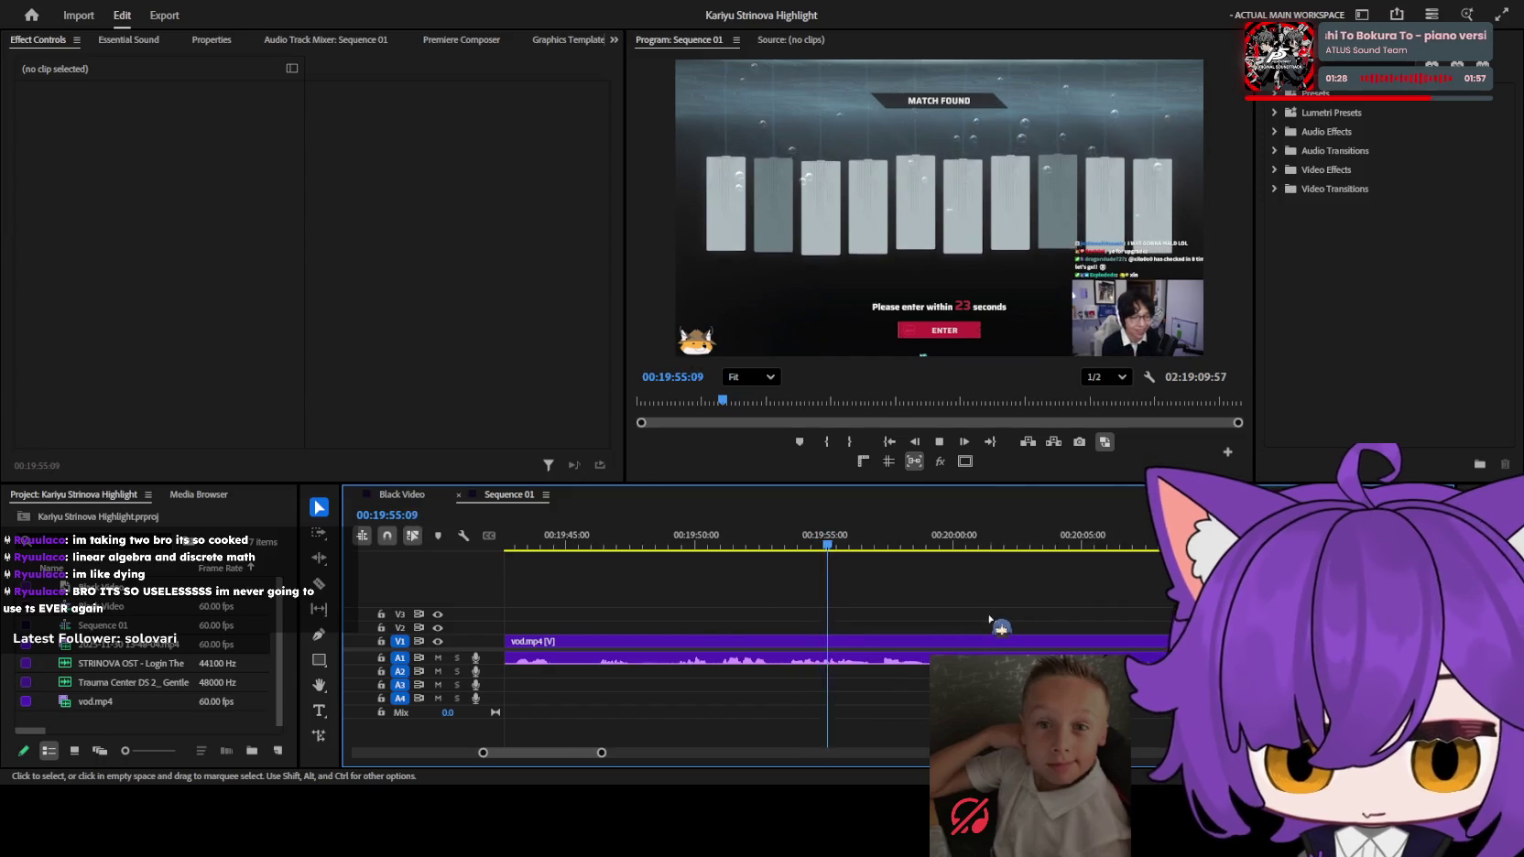
key("minus")
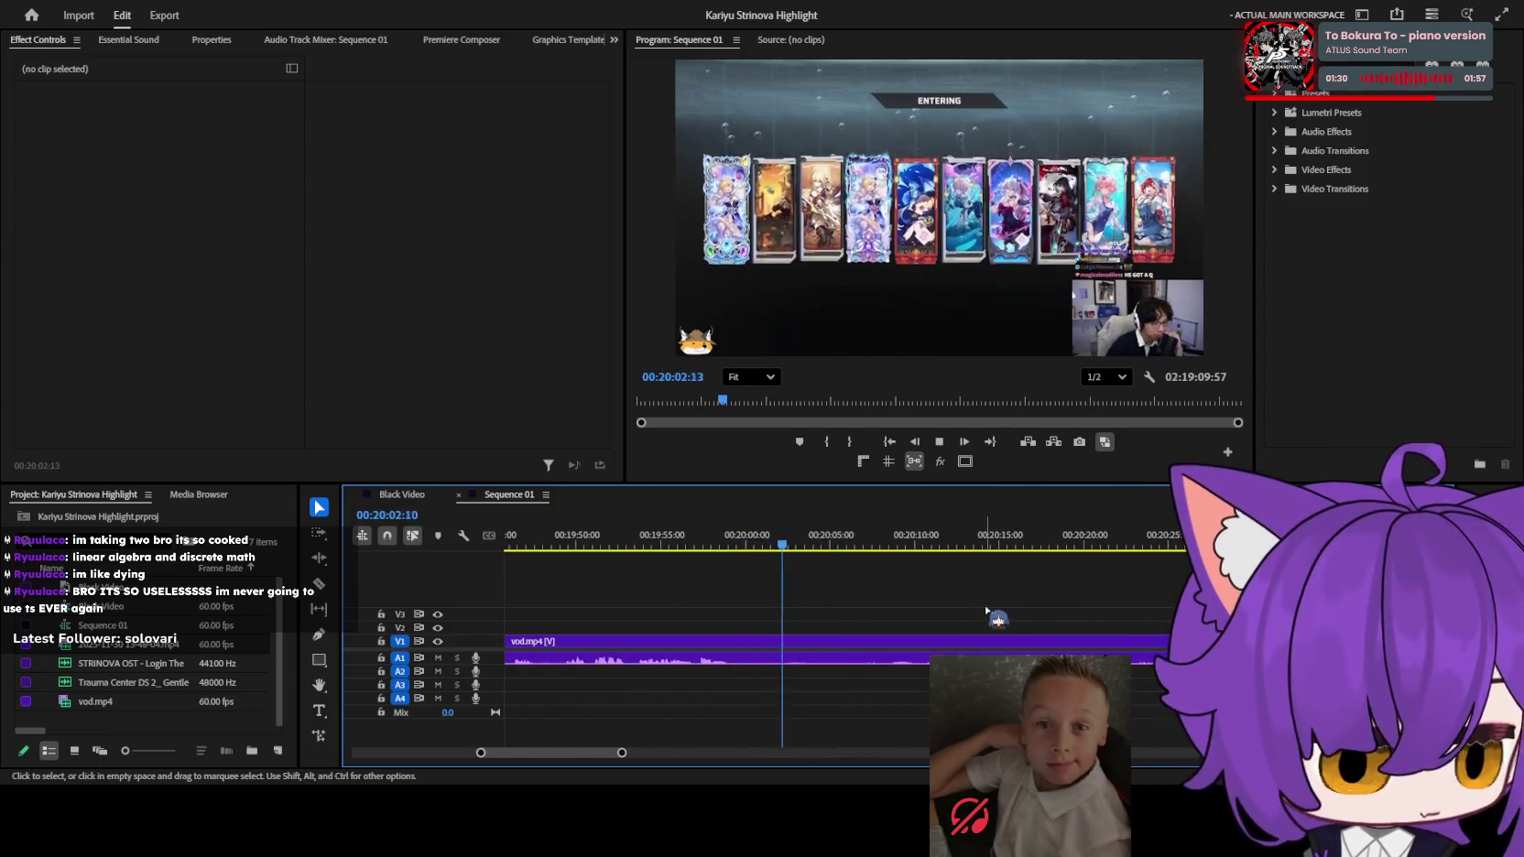
left_click(989, 544)
mouse_move(1038, 553)
left_mouse_down()
mouse_move(1110, 550)
mouse_move(1028, 542)
left_mouse_up()
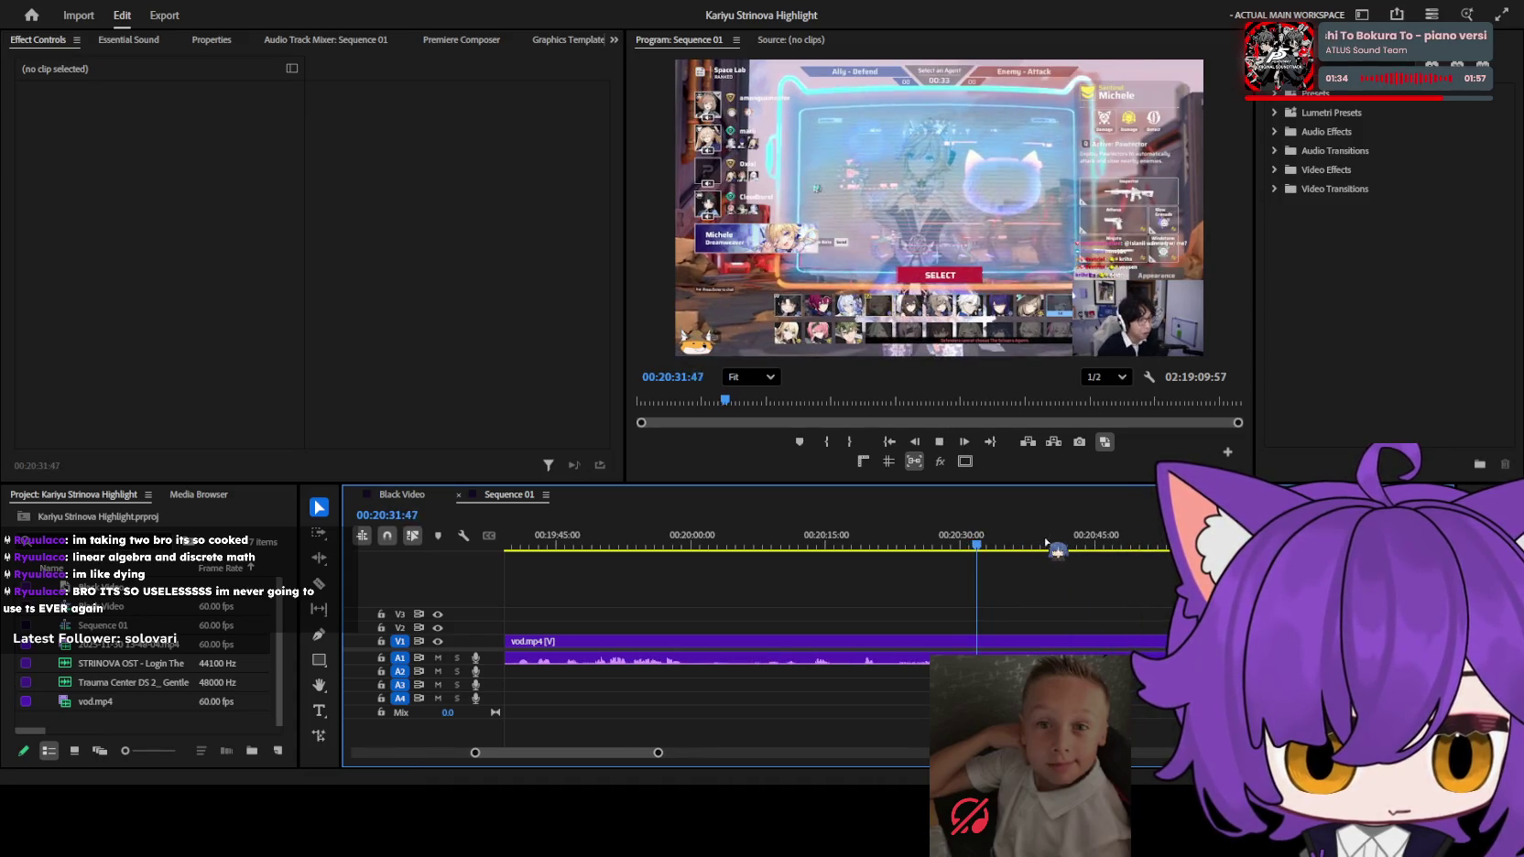
key("equal")
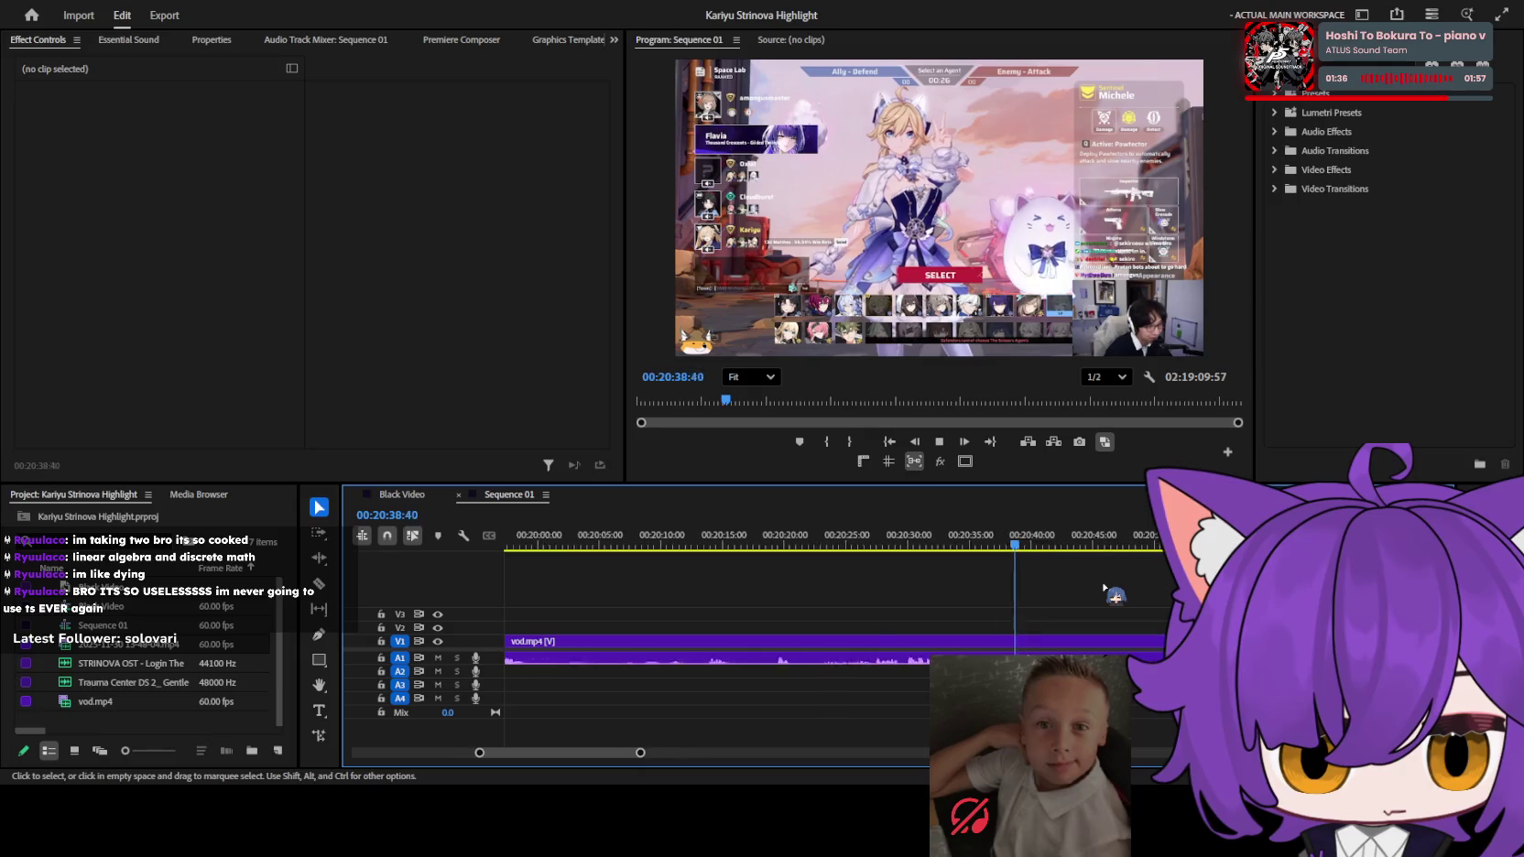
key("equal")
key("equal")
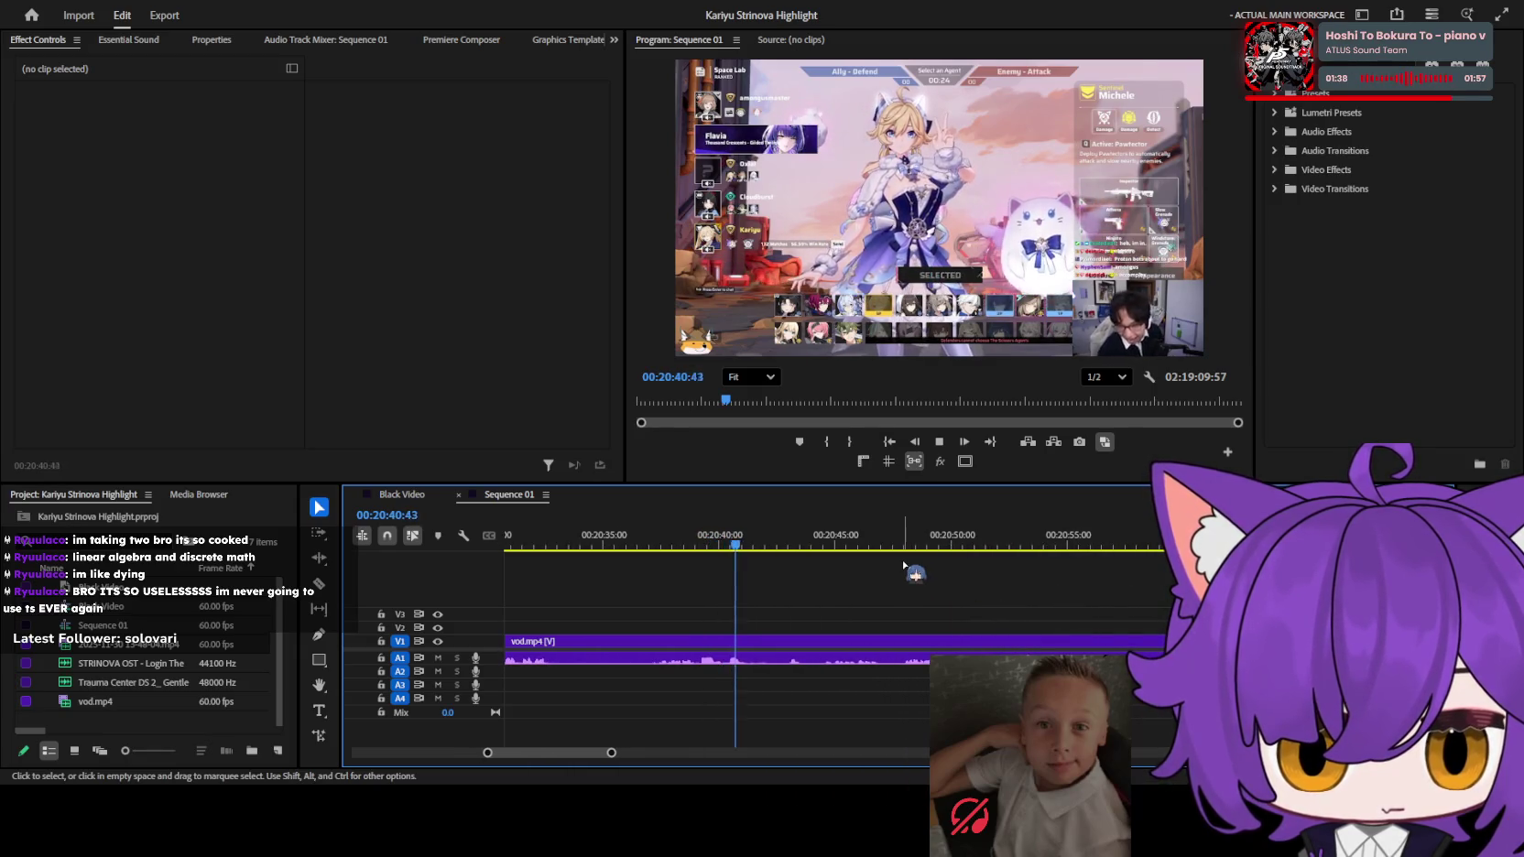
key("minus")
key("minus")
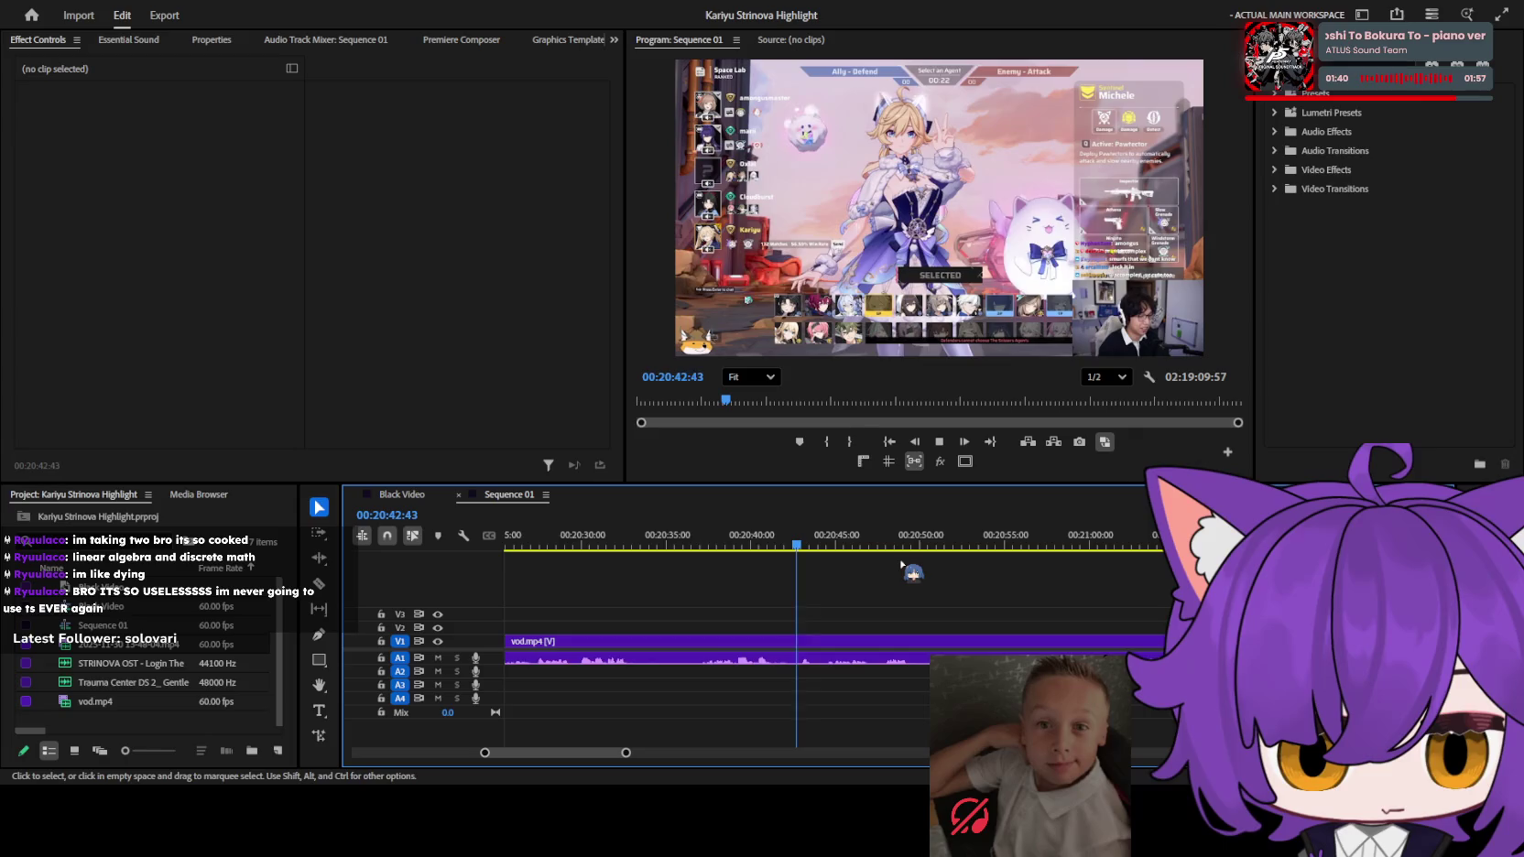
key("minus")
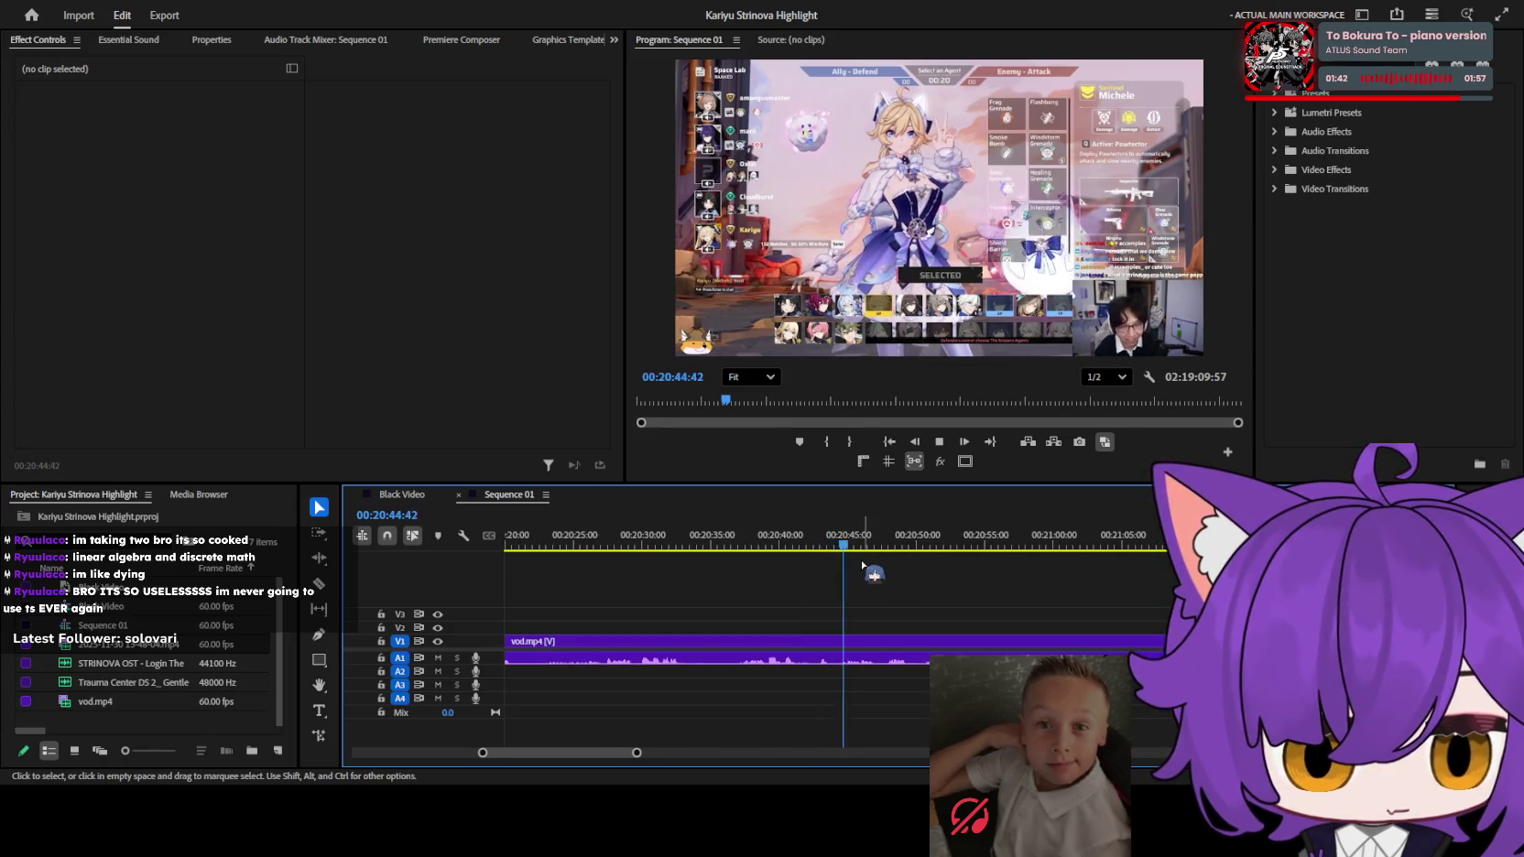
Skip ahead through 20:54 to 21:10, just before the VS screen at 21:14.
left_click(973, 536)
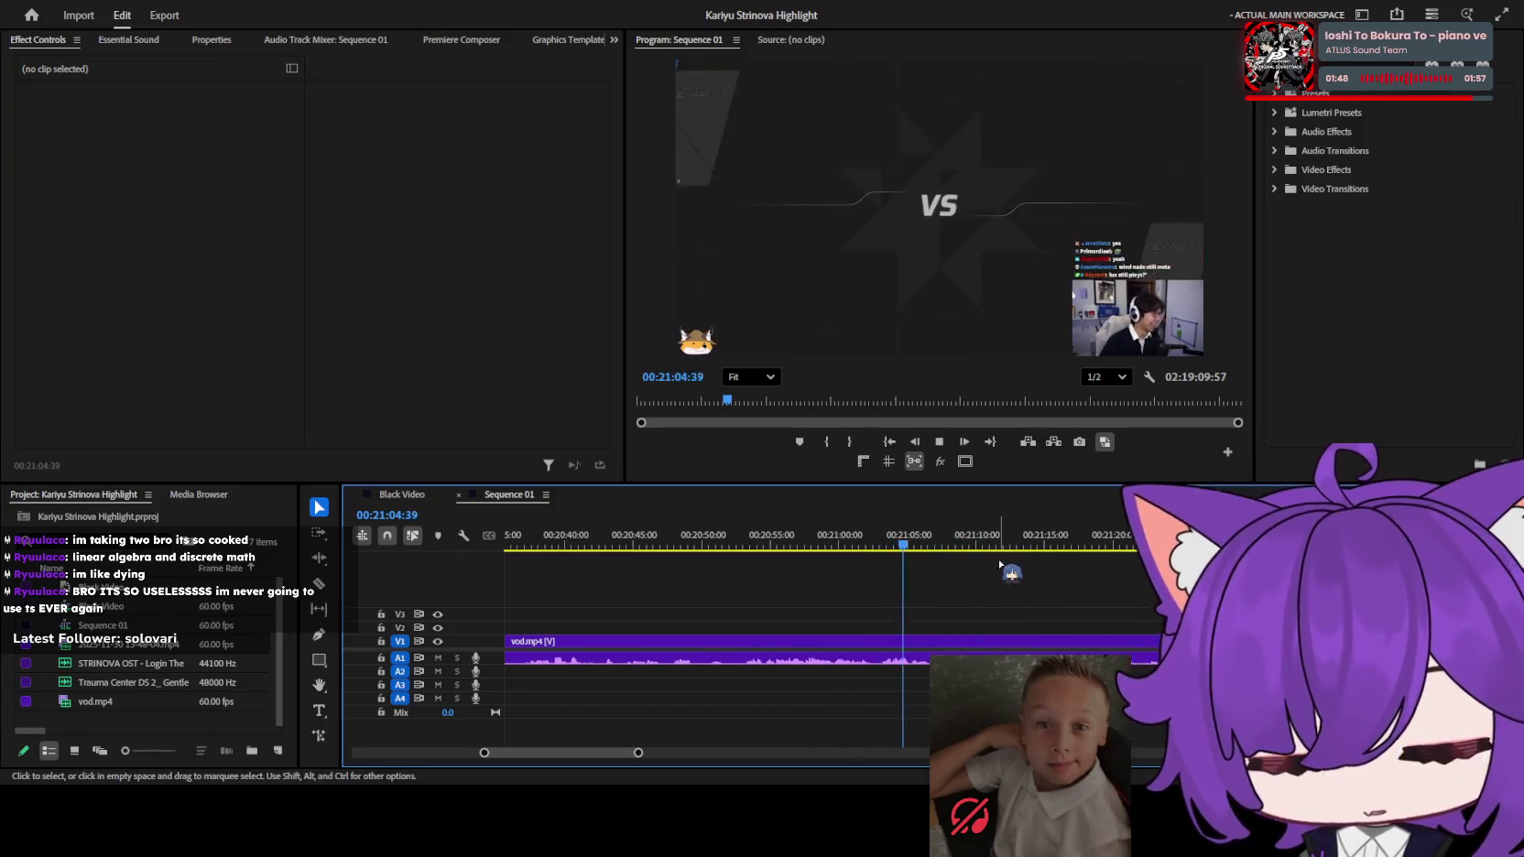
left_click(989, 535)
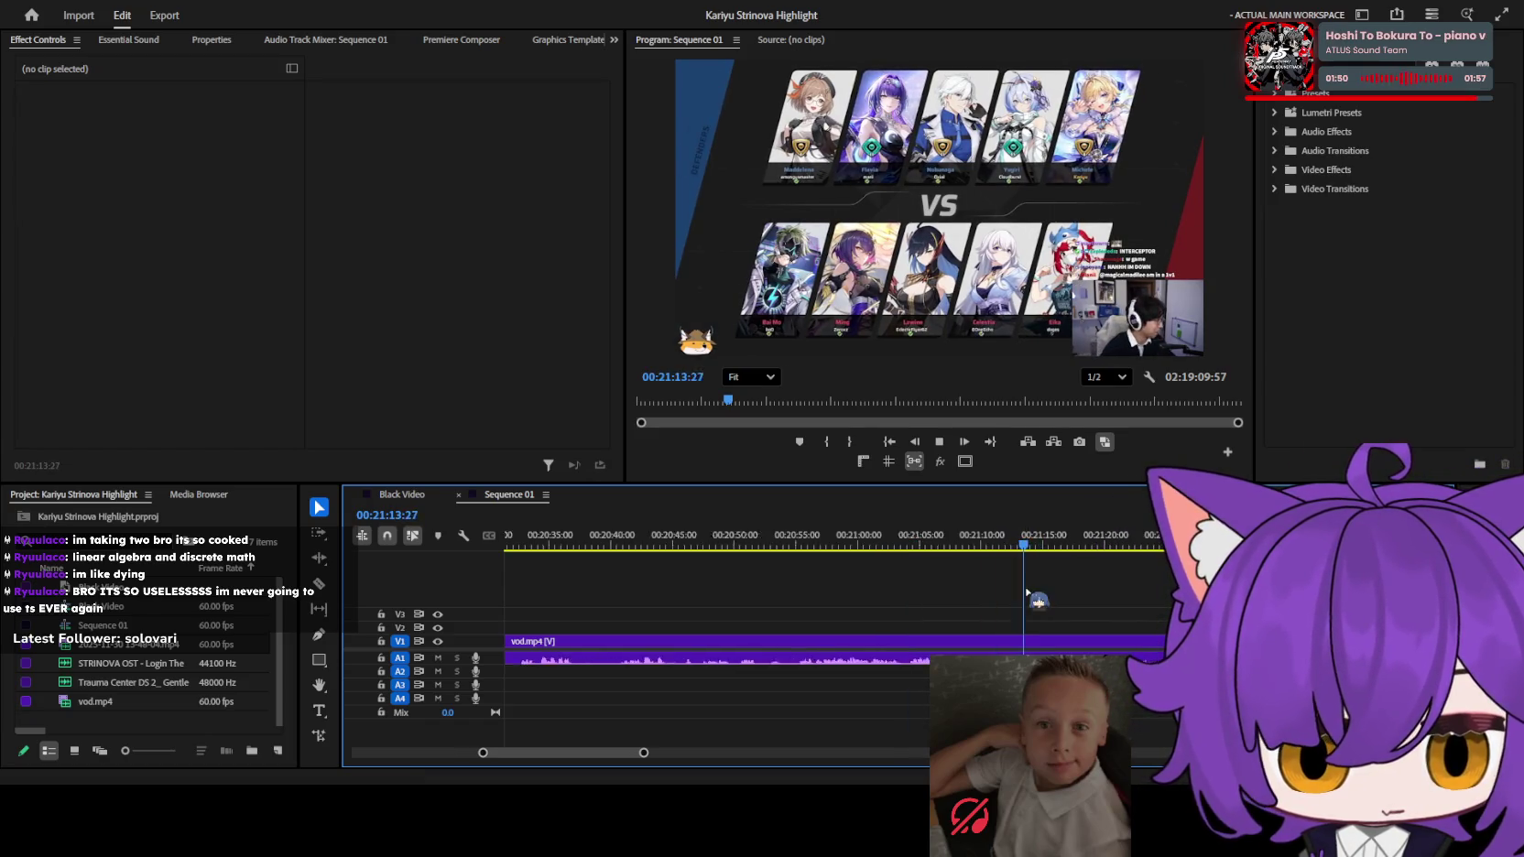
scroll(1007, 550, "up", 3)
scroll(1011, 568, "up", 3)
scroll(1014, 590, "up", 3)
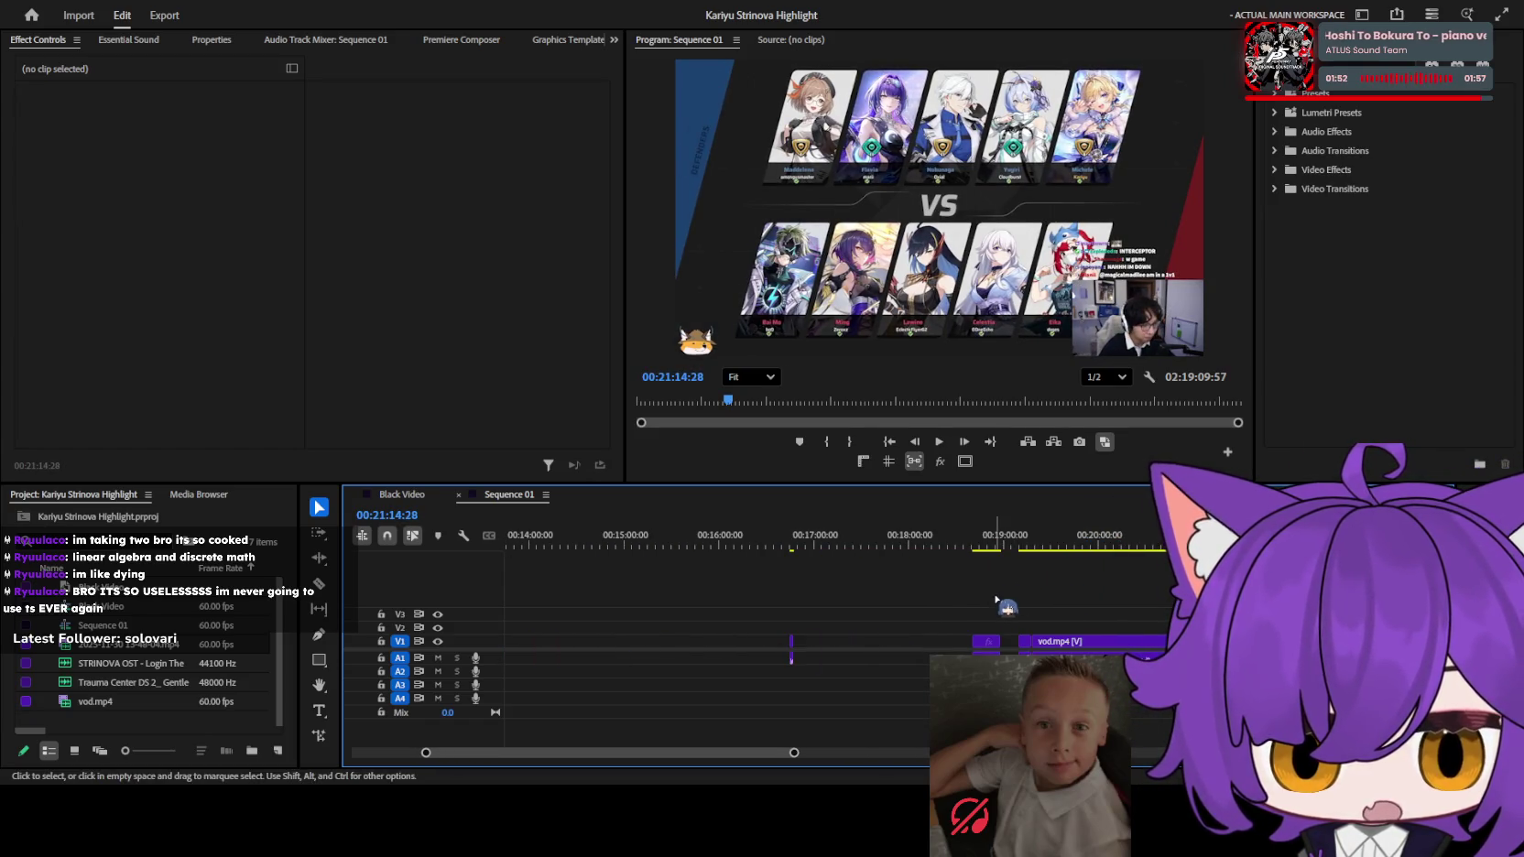
scroll(916, 595, "down", 2)
scroll(908, 597, "down", 2)
scroll(805, 560, "down", 3)
scroll(733, 586, "up", 1)
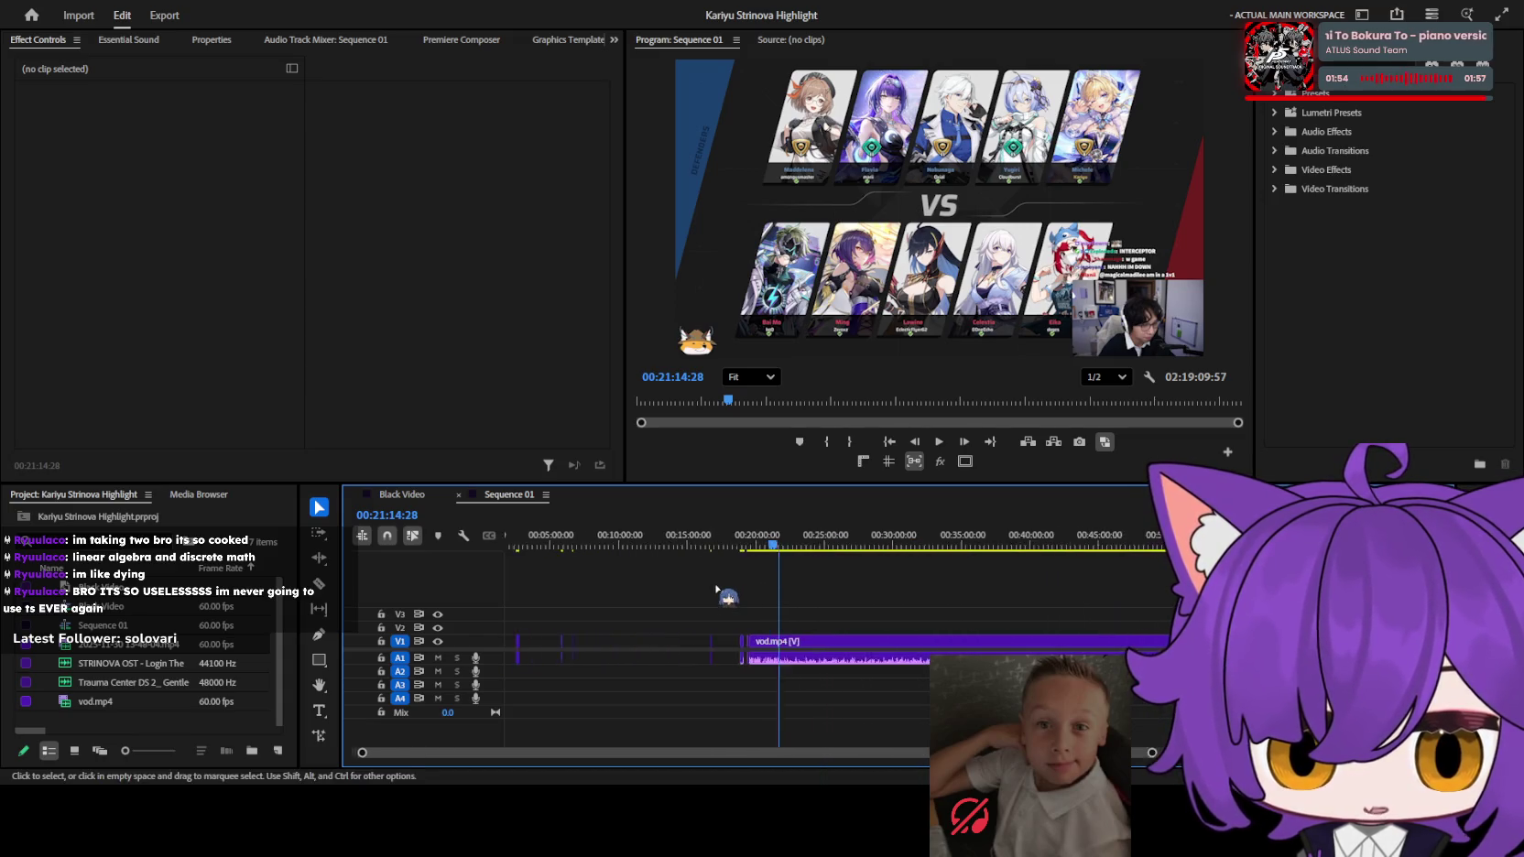
scroll(721, 595, "up", 2)
scroll(732, 591, "up", 2)
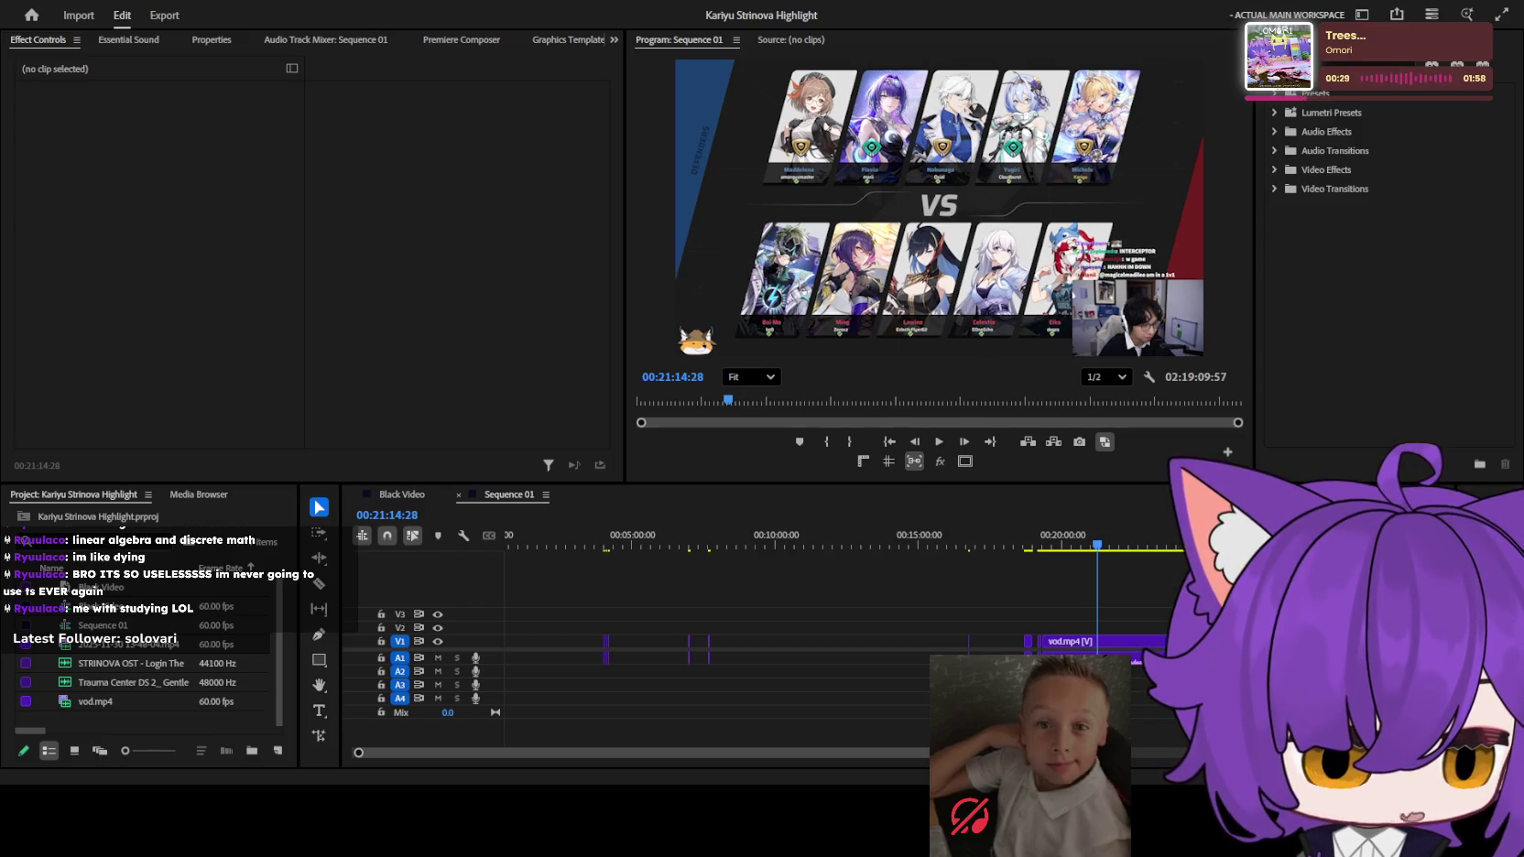
left_click(776, 629)
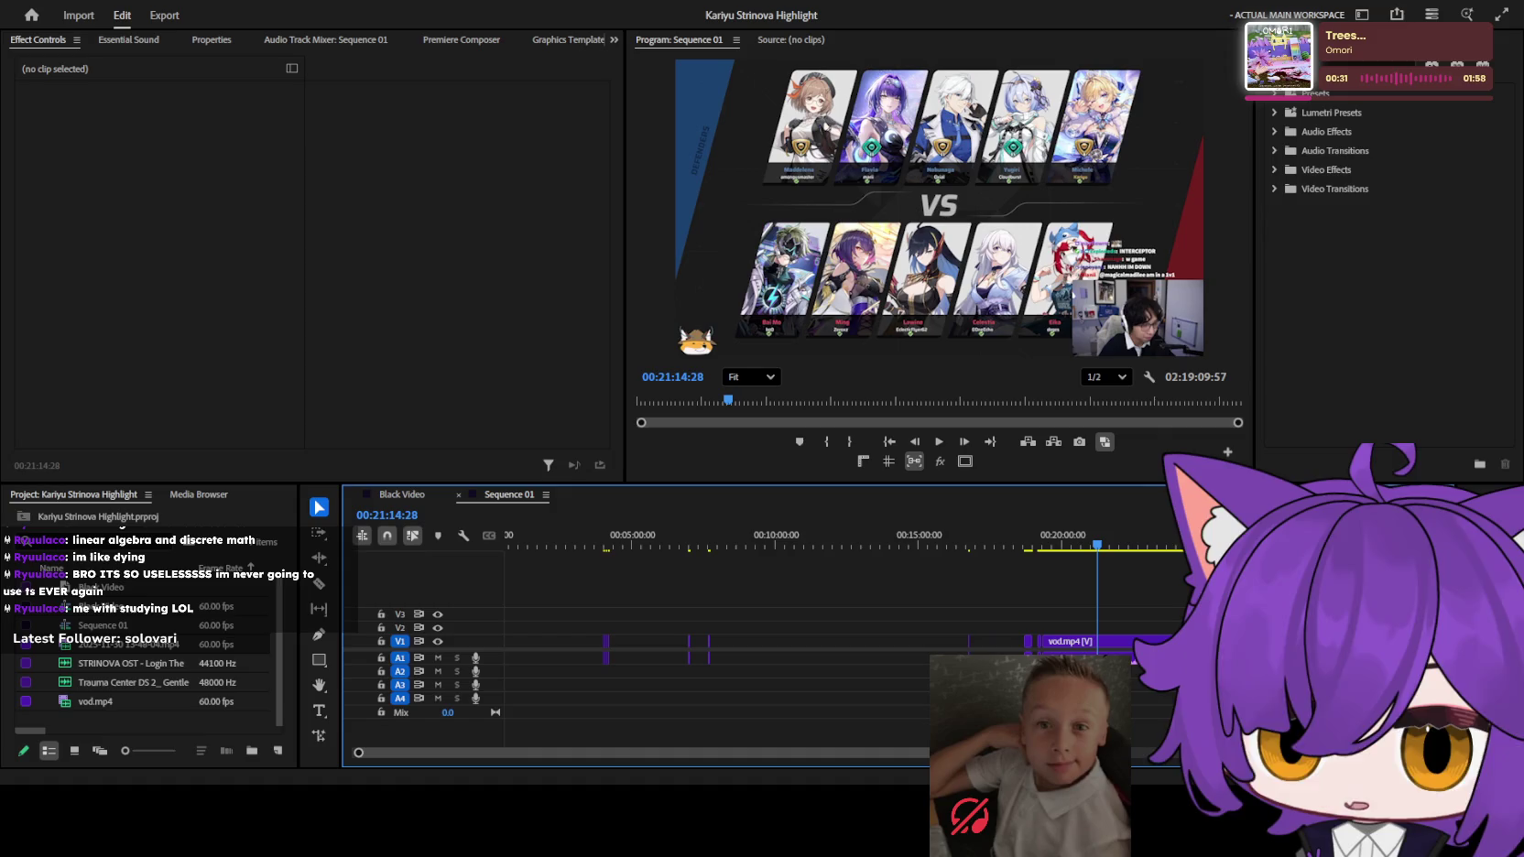